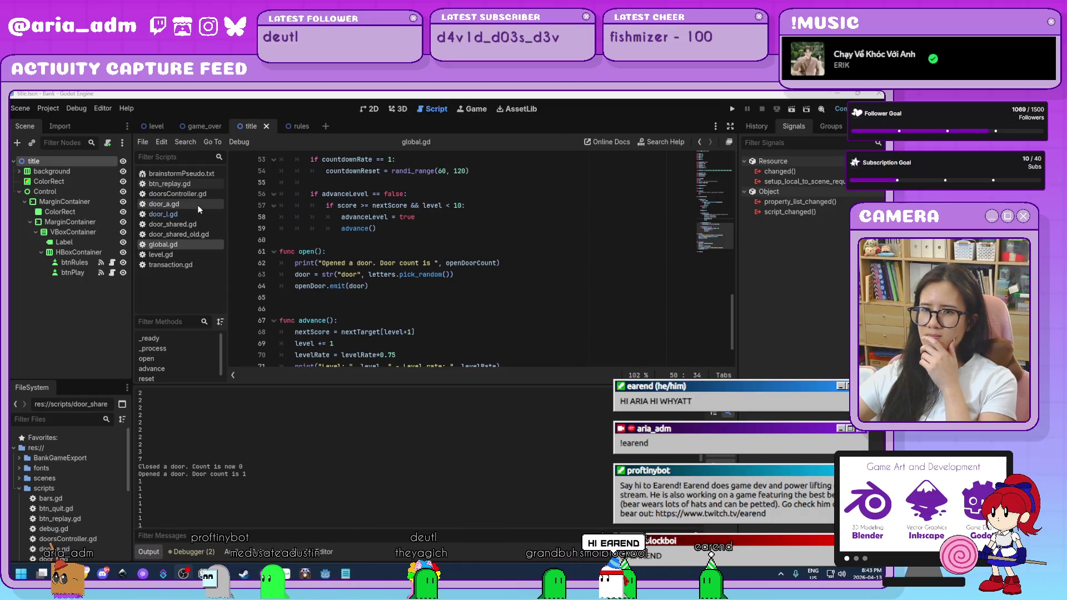
# Replace door_l.gd's entire code with a copy of door_a.gd's code and save it
pyautogui.click(164, 204)
pyautogui.click(504, 276)
pyautogui.hotkey('ctrl', 'a')
pyautogui.hotkey('ctrl', 'c')
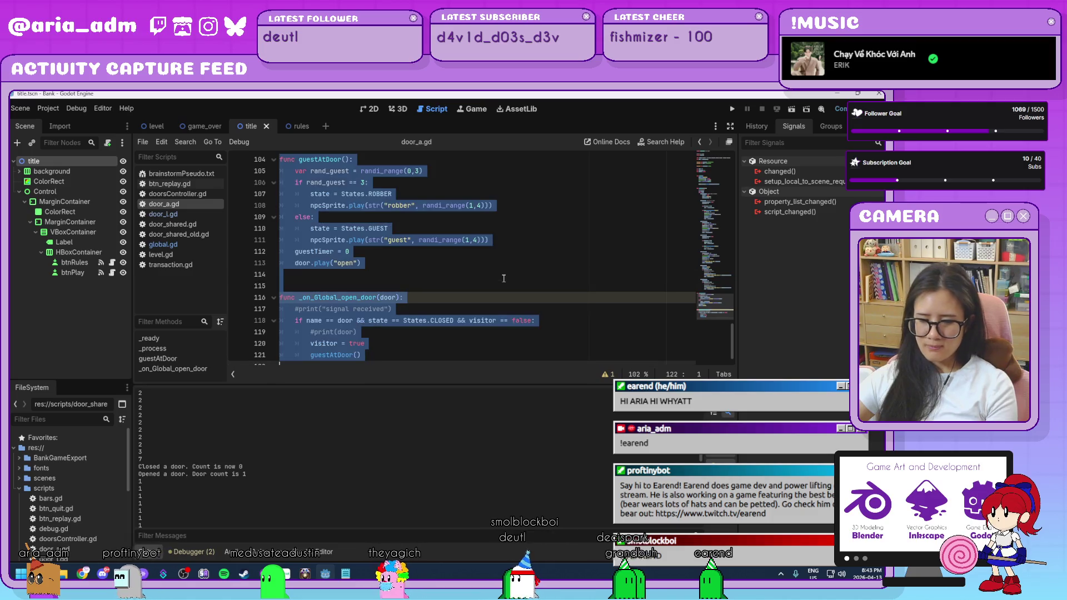
pyautogui.click(167, 213)
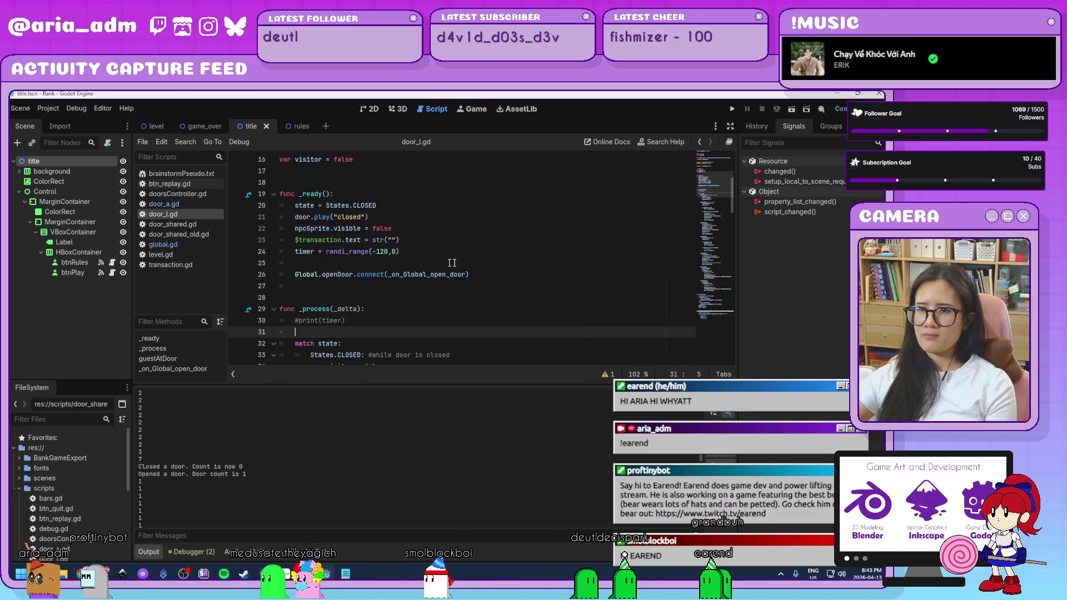
pyautogui.click(464, 261)
pyautogui.hotkey('ctrl', 'a')
pyautogui.hotkey('ctrl', 'v')
pyautogui.hotkey('ctrl', 's')
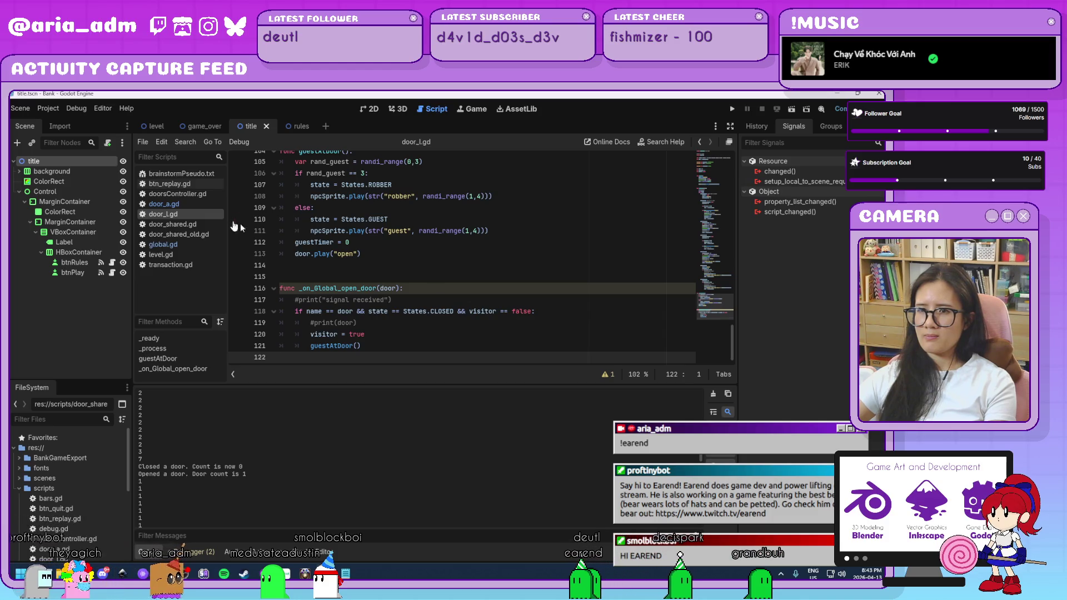
# Return to door_a.gd and go to its print(state) line 30
pyautogui.click(212, 204)
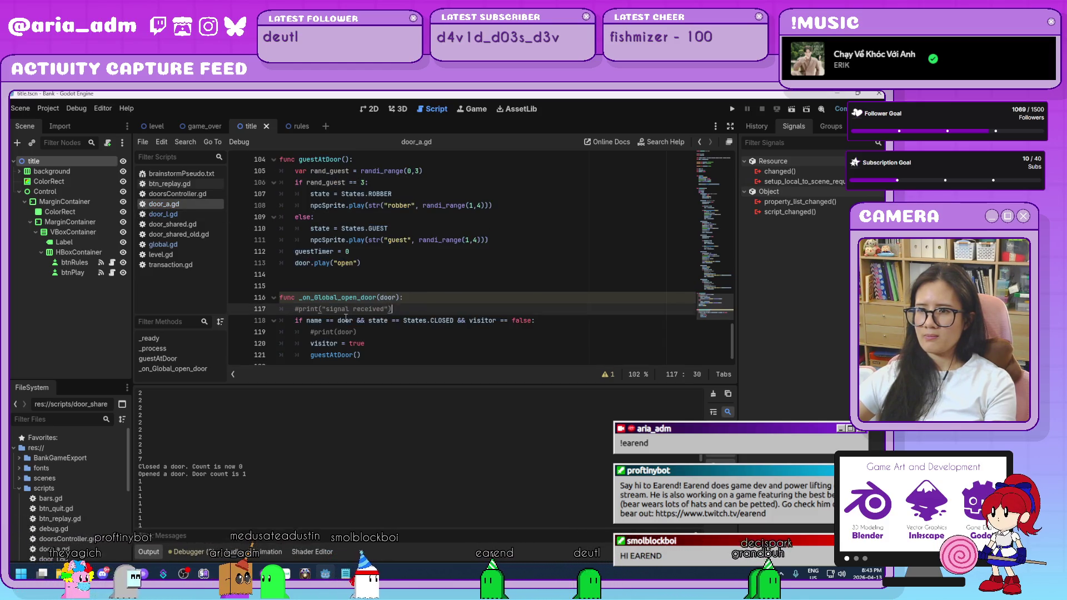
pyautogui.scroll(15, 341, 316)
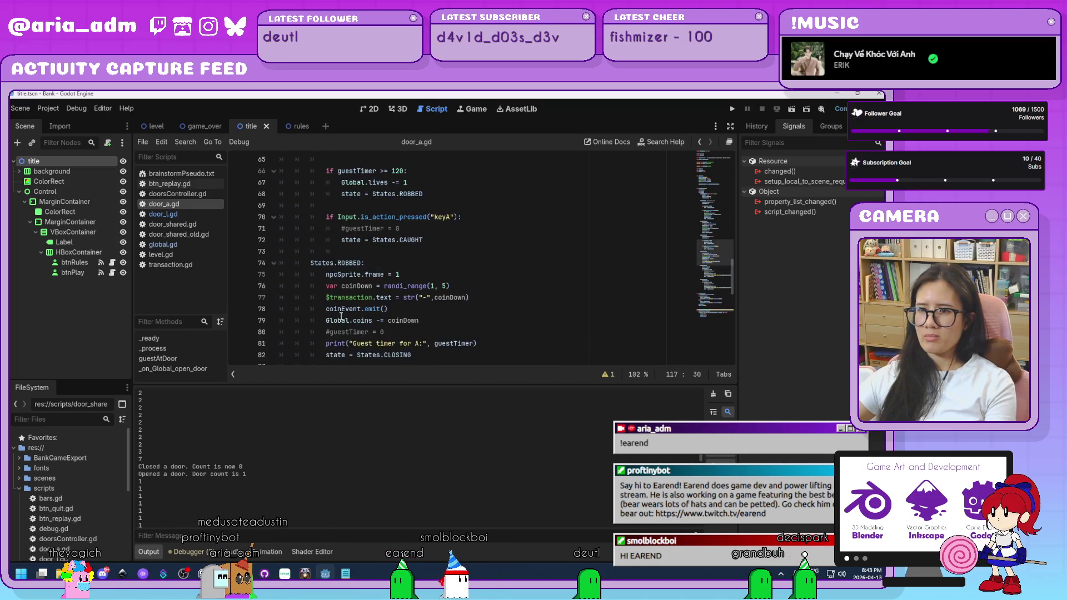
pyautogui.scroll(9, 340, 316)
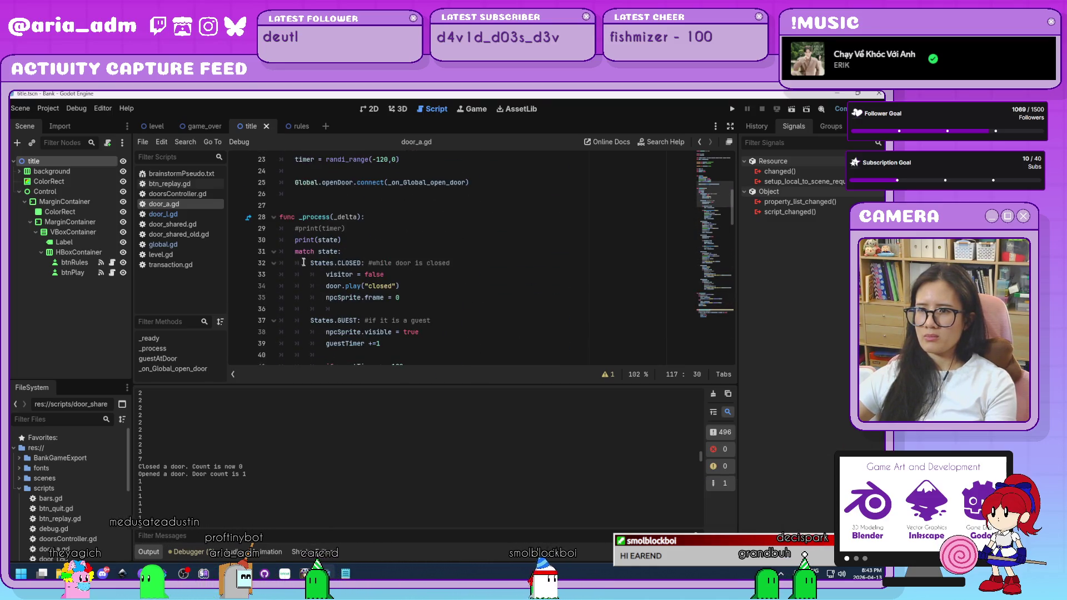
pyautogui.click(294, 240)
pyautogui.write('#')
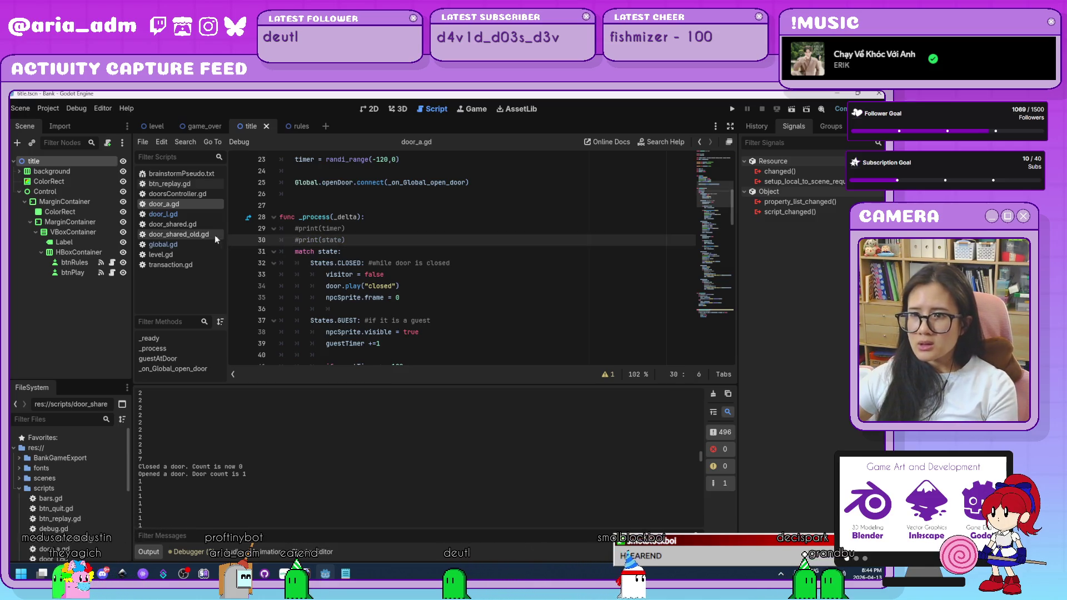
# Review door_l.gd's code and launch the game for a test run
pyautogui.click(162, 214)
pyautogui.scroll(15, 375, 259)
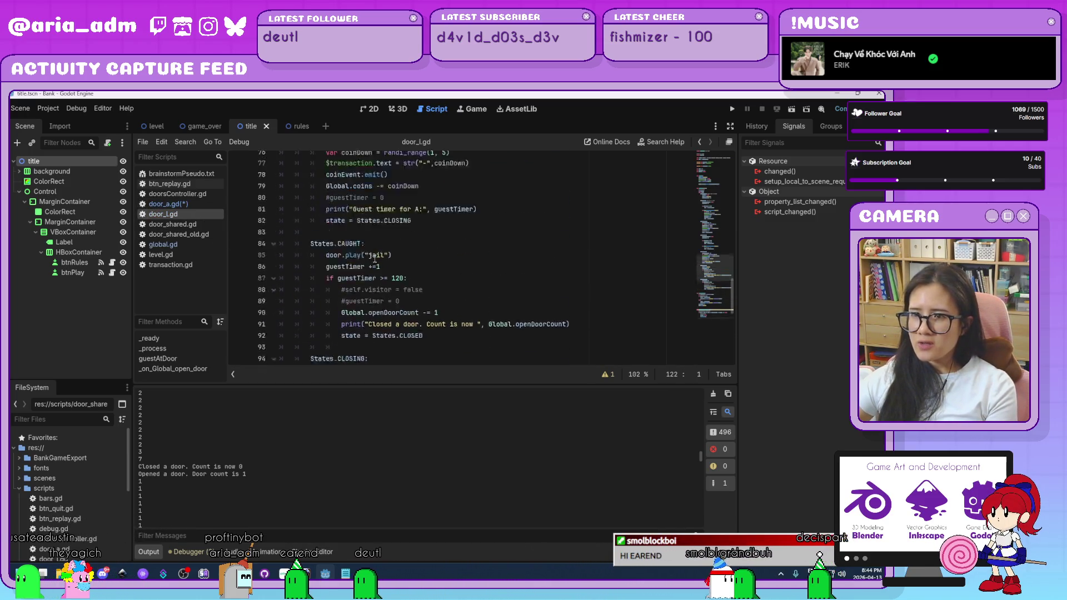
pyautogui.scroll(10, 375, 259)
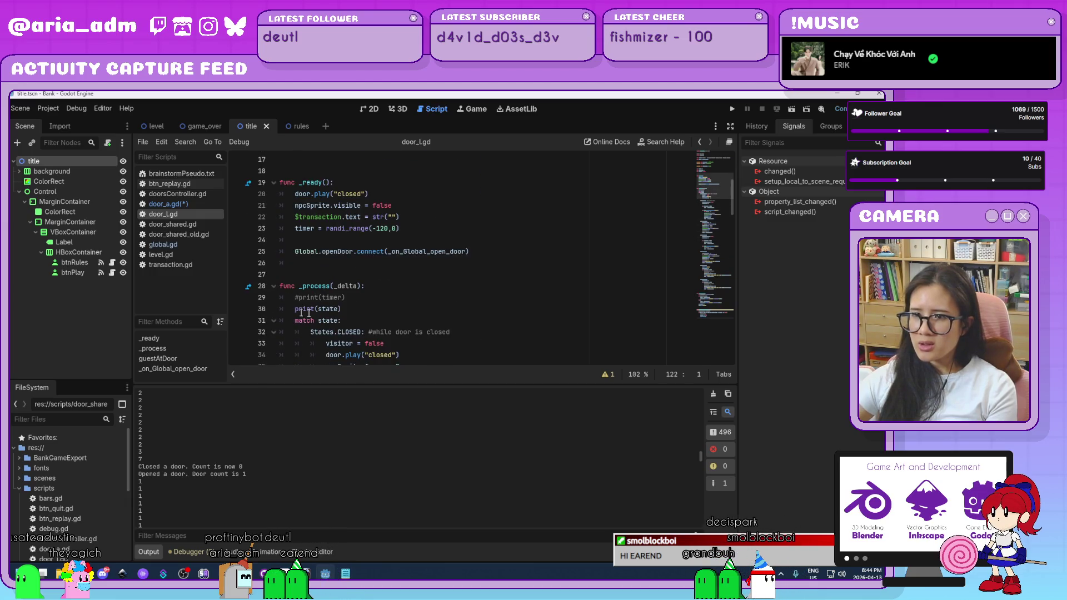
pyautogui.scroll(5, 559, 260)
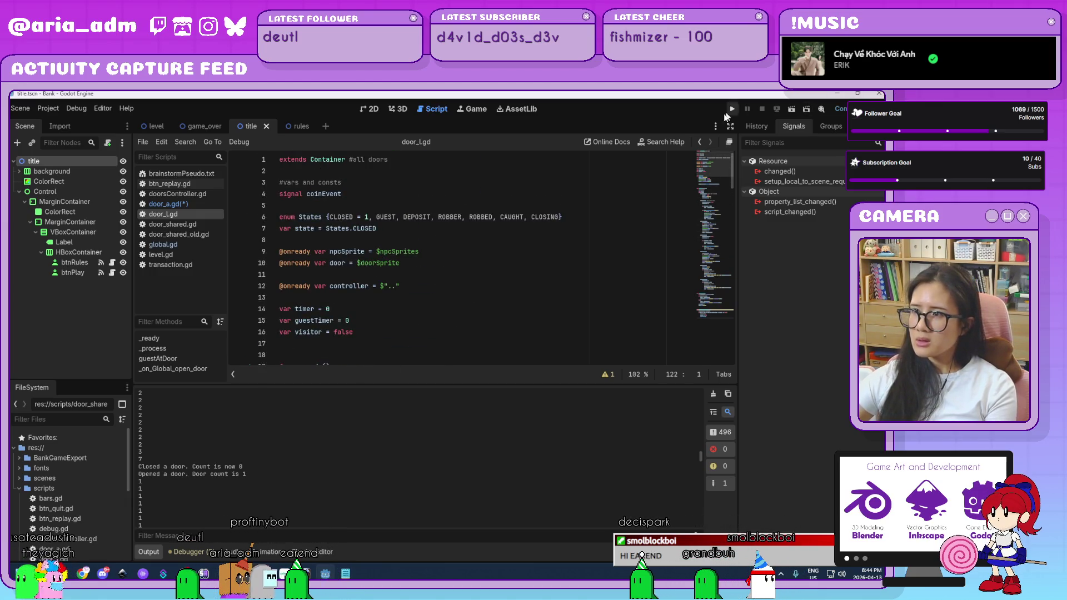
pyautogui.click(732, 110)
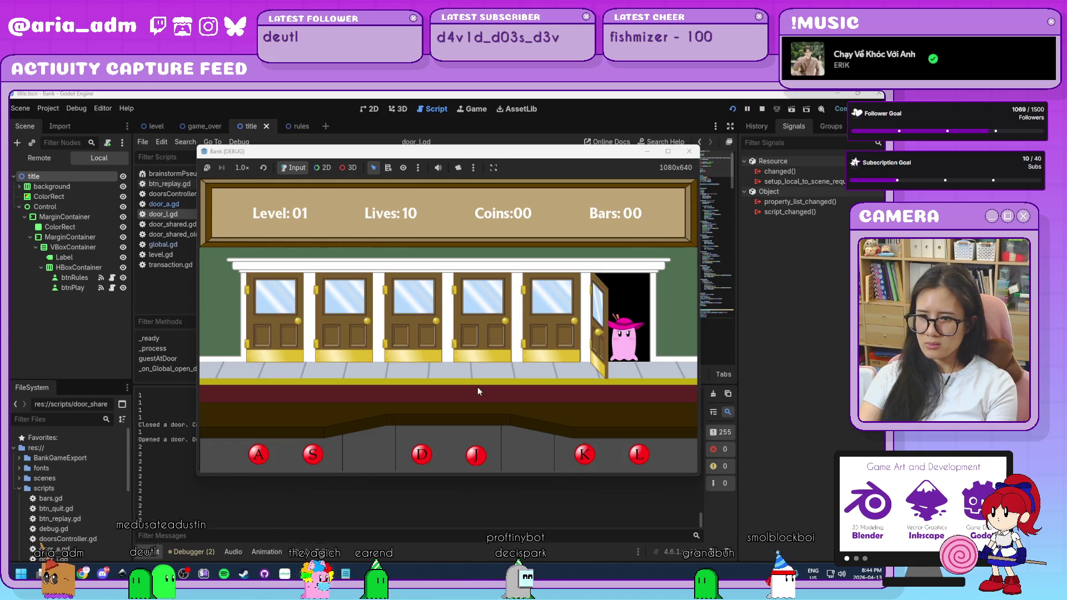
# Serve guests with the L and A door keys until Coins reach 15, then stop the game with F8
pyautogui.press('l')
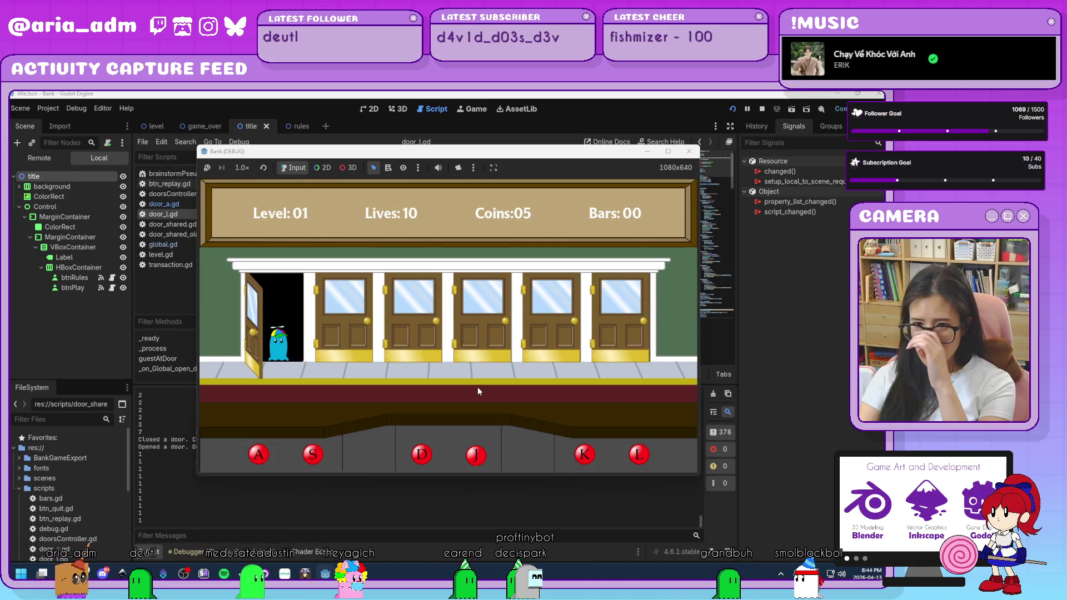
pyautogui.press('a')
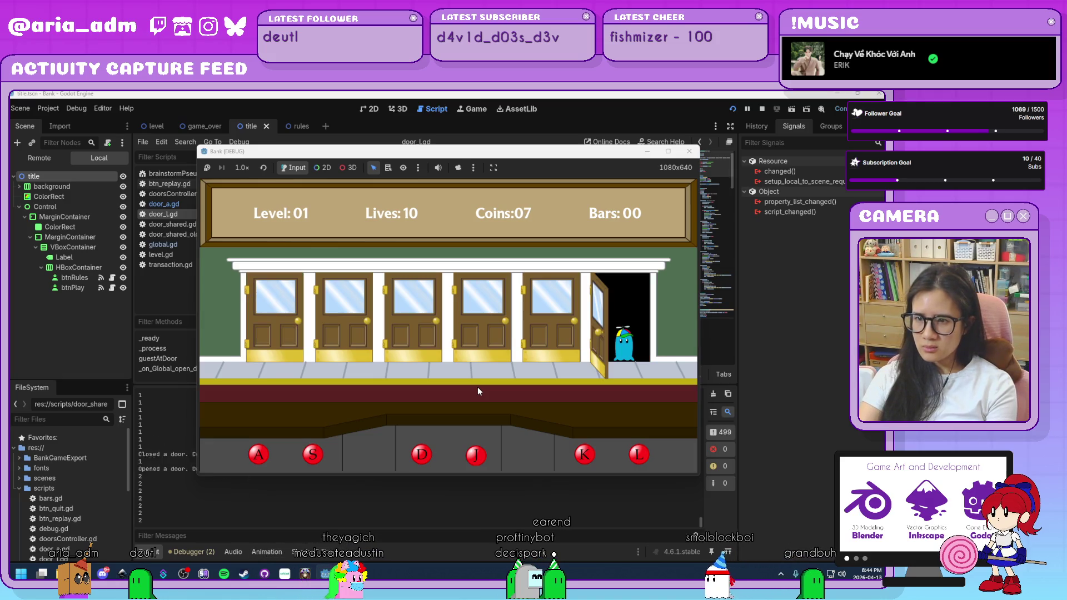
pyautogui.press('l')
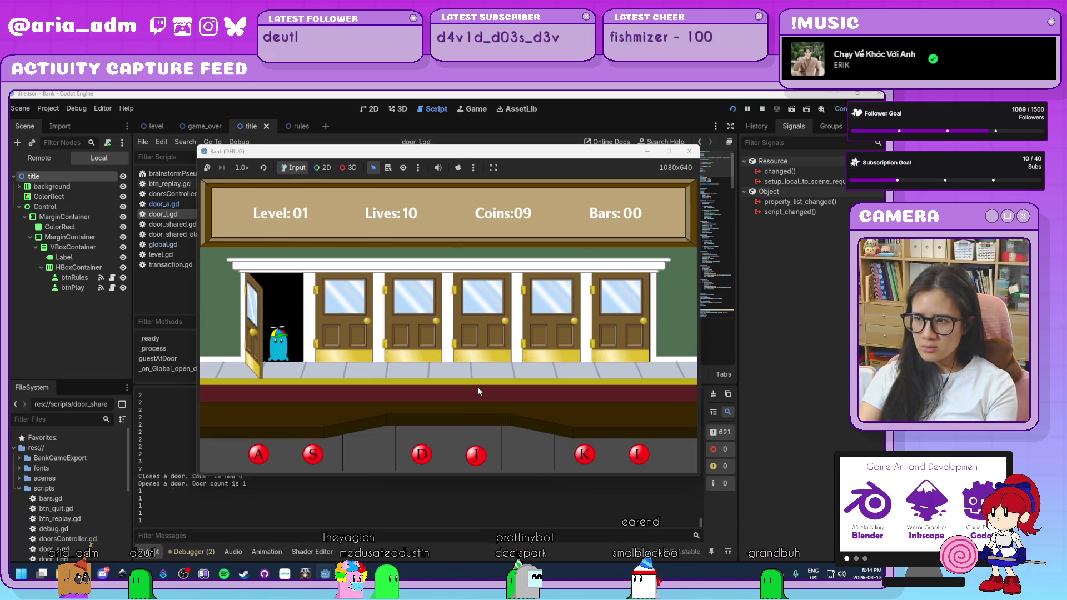
pyautogui.press('a')
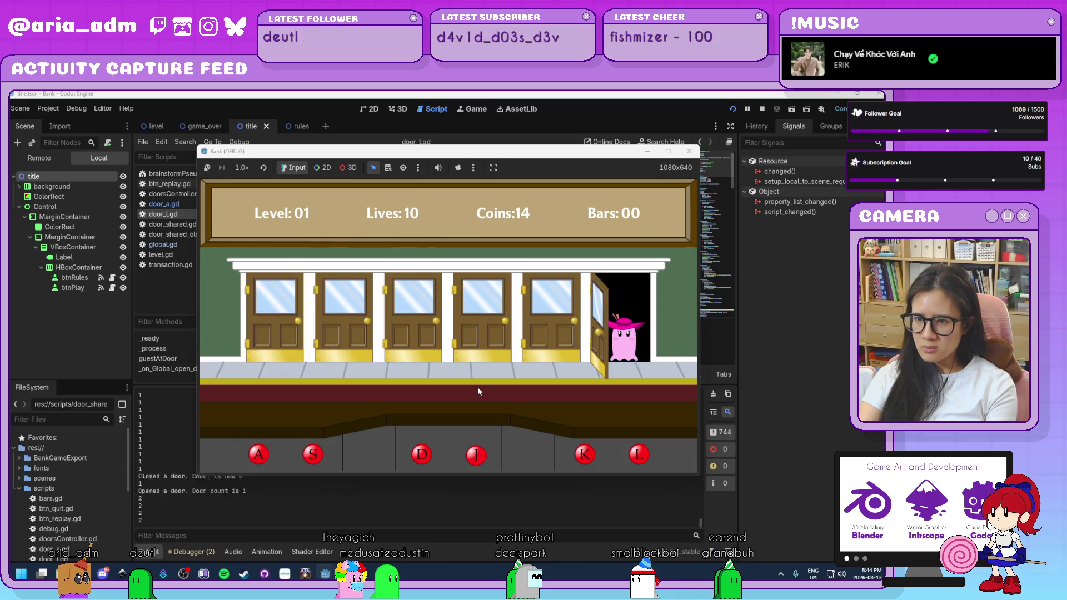
pyautogui.press('l')
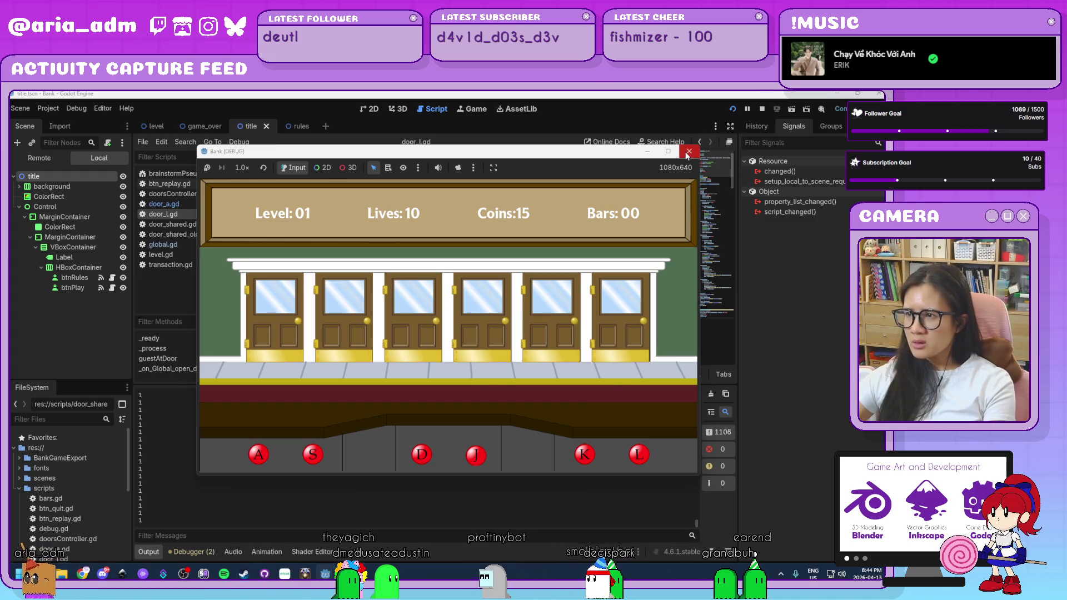
pyautogui.press('F8')
pyautogui.moveTo(695, 522)
pyautogui.mouseDown()
pyautogui.moveTo(696, 478)
pyautogui.moveTo(694, 491)
pyautogui.mouseUp()
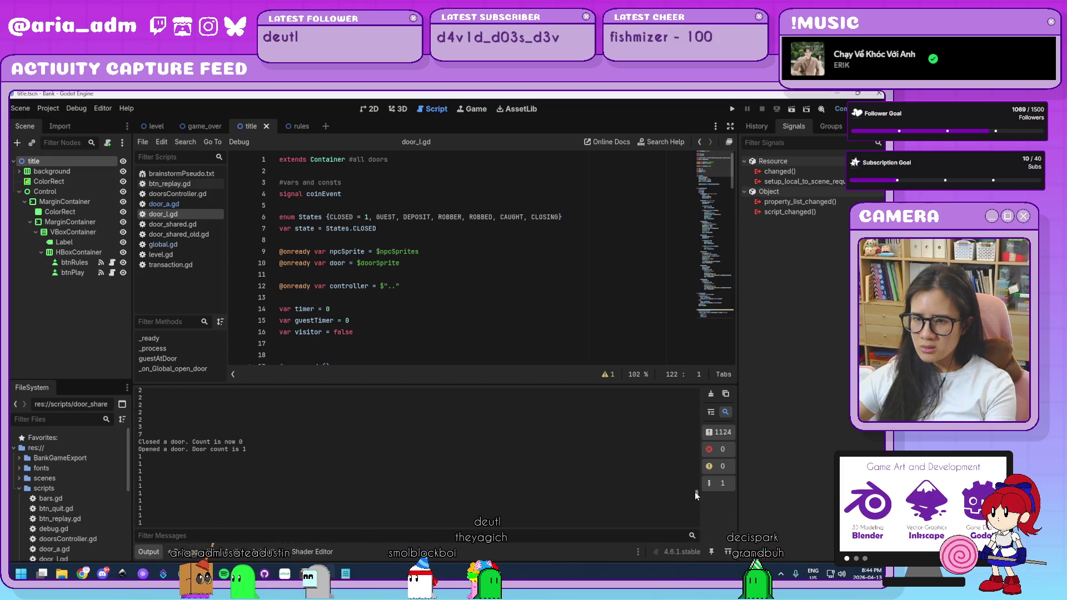
# Review door_l.gd's CLOSING timer check and its commented guestTimer reset on line 98
pyautogui.scroll(-4, 532, 218)
pyautogui.scroll(-20, 532, 217)
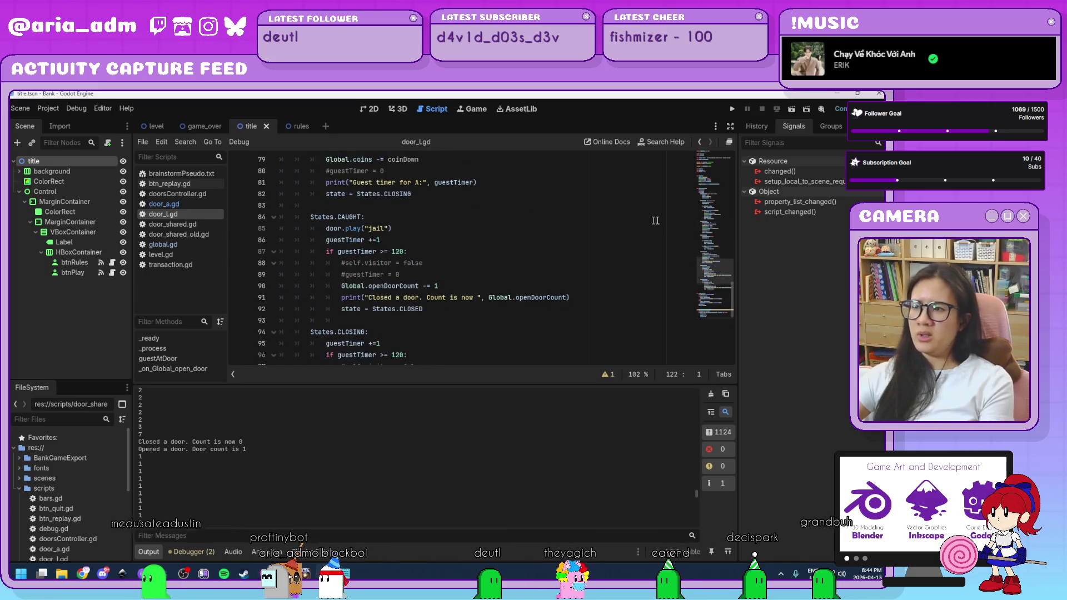
pyautogui.scroll(-3, 543, 316)
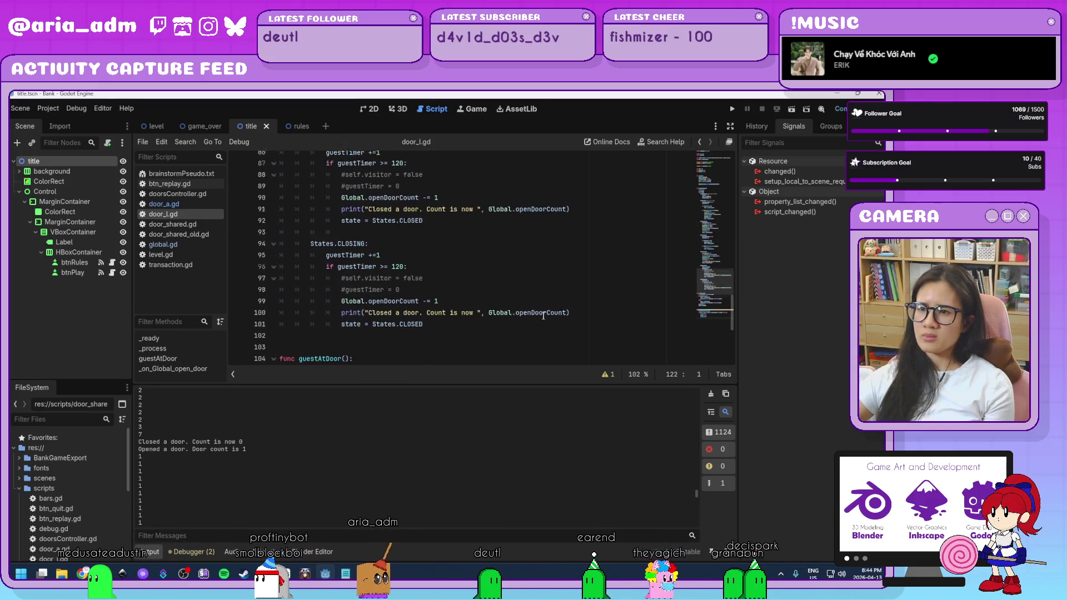
pyautogui.click(426, 253)
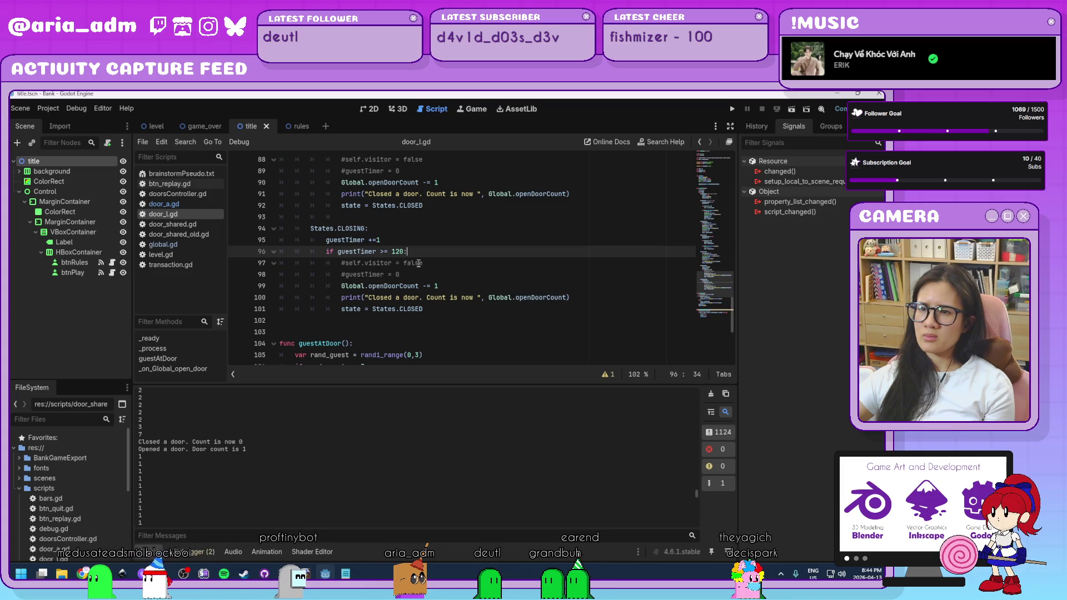
pyautogui.scroll(1, 532, 293)
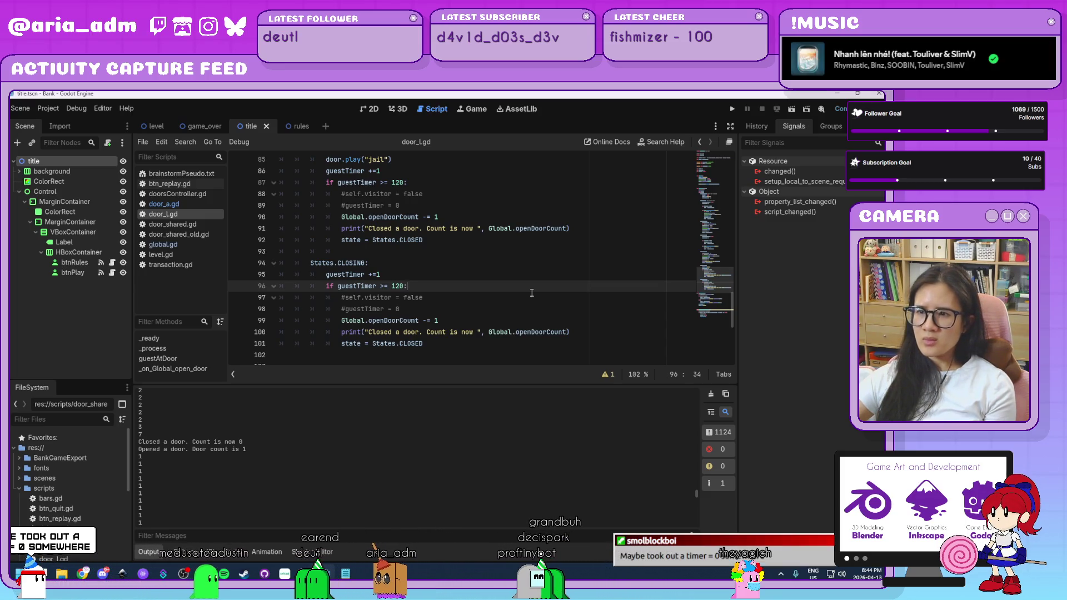
pyautogui.scroll(1, 531, 293)
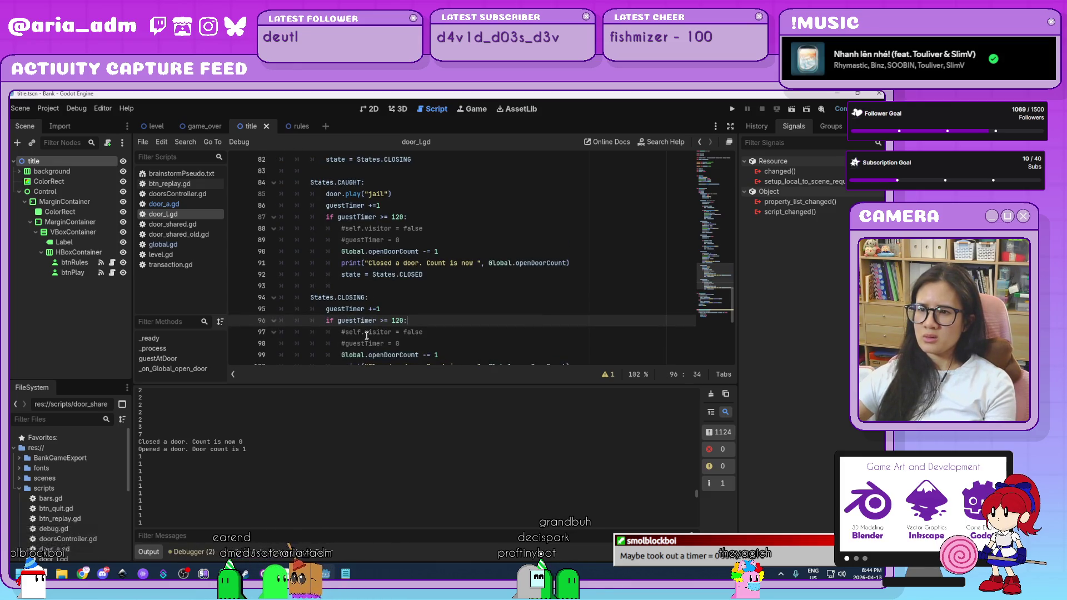
pyautogui.click(348, 343)
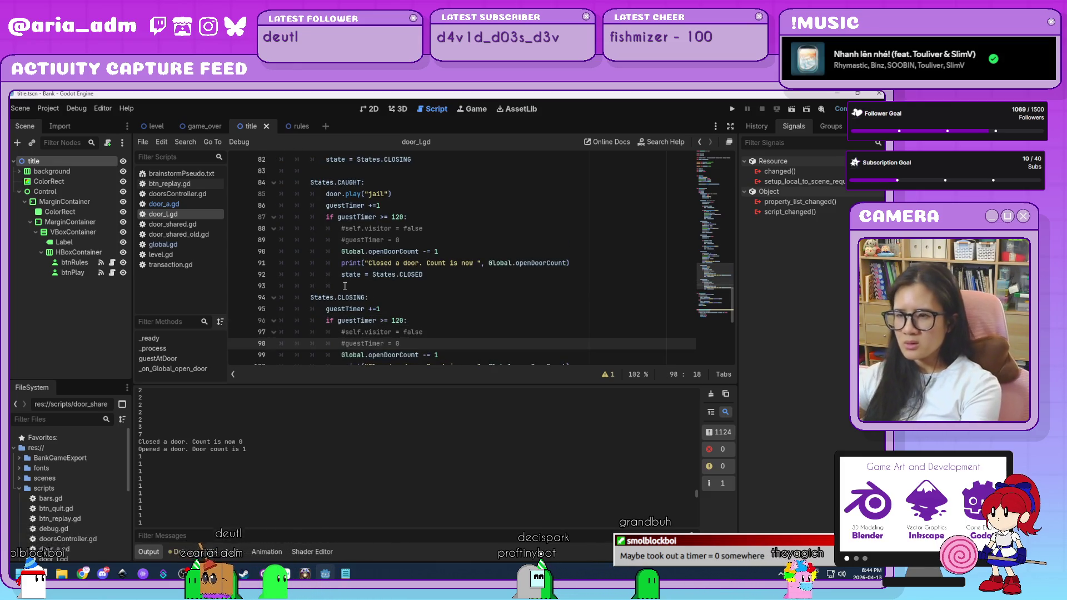
# In door_l.gd, uncomment the ROBBED block's guestTimer = 0 on line 80 and review earlier resets
pyautogui.click(348, 238)
pyautogui.scroll(5, 442, 307)
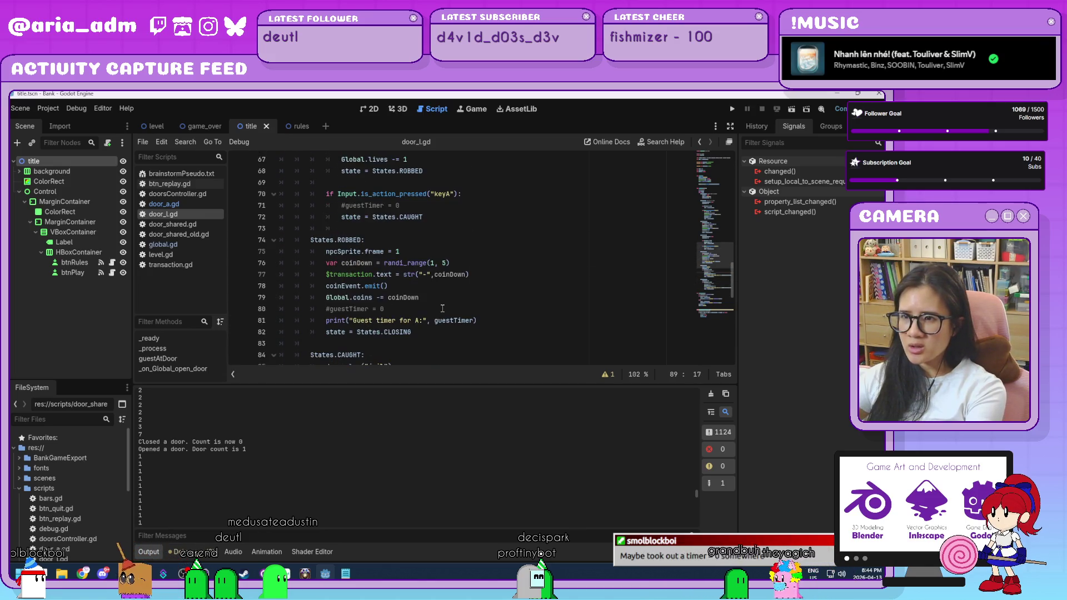
pyautogui.click(329, 310)
pyautogui.press('BackSpace')
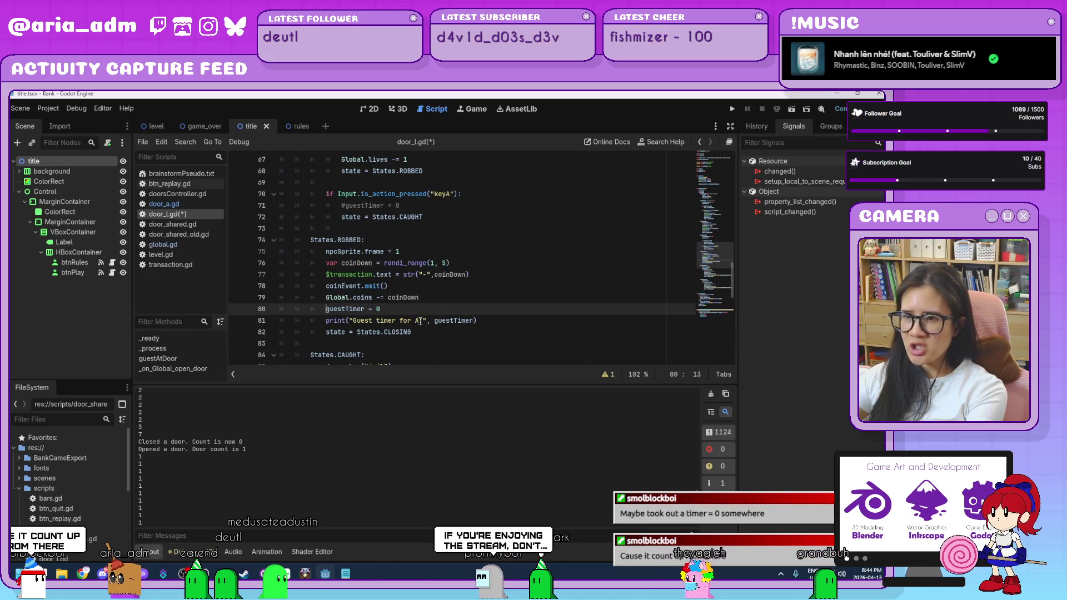
pyautogui.scroll(1, 430, 319)
pyautogui.scroll(1, 367, 289)
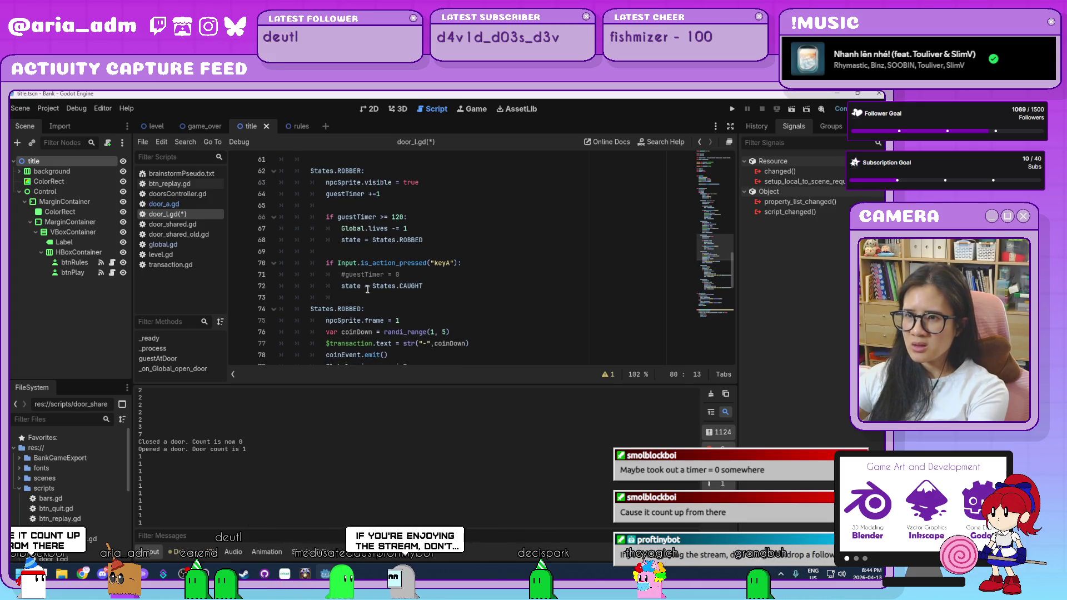
pyautogui.click(349, 276)
pyautogui.scroll(3, 353, 267)
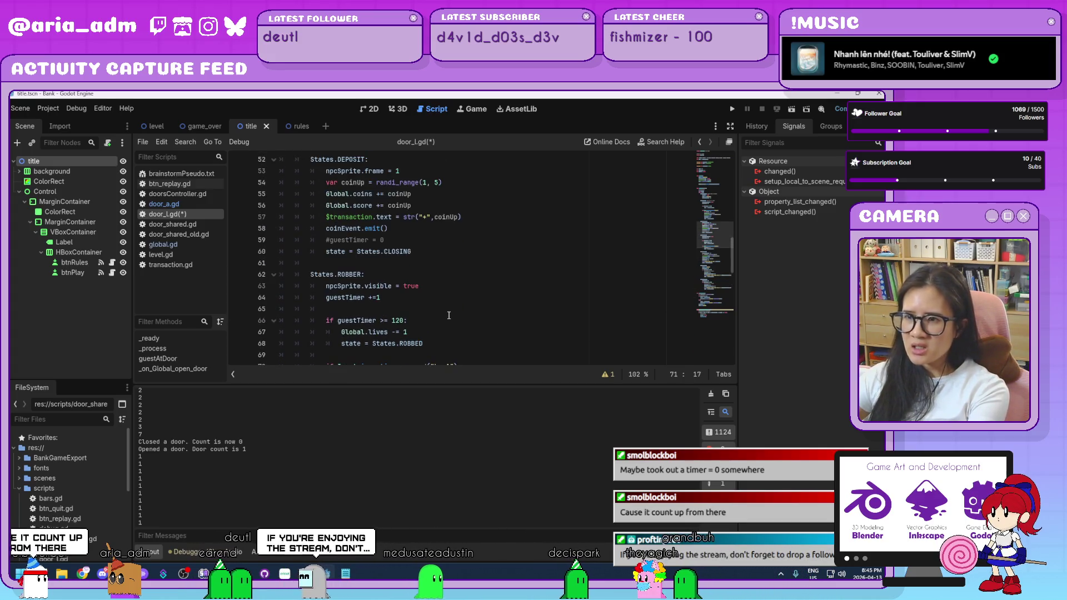
pyautogui.click(365, 239)
pyautogui.scroll(4, 451, 305)
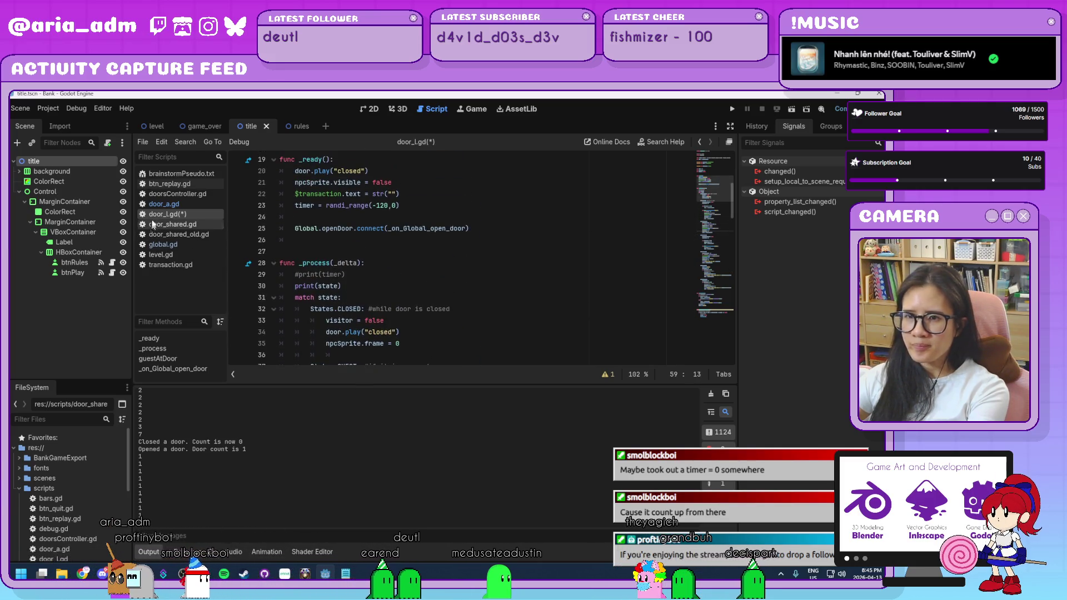
# In door_a.gd, uncomment the guestTimer = 0 resets on lines 59, 71 and 80
pyautogui.click(163, 206)
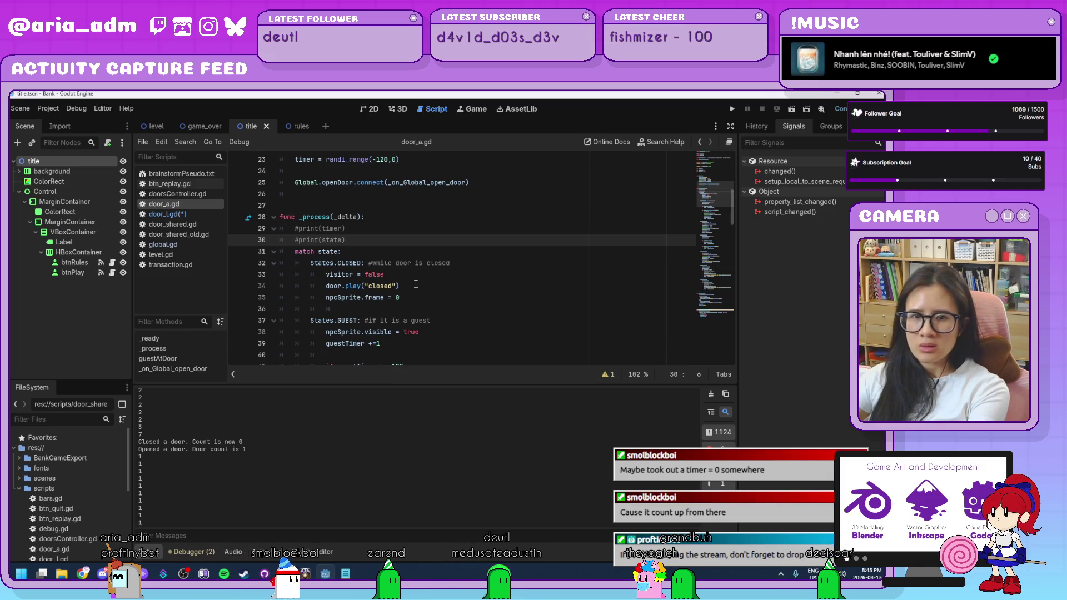
pyautogui.scroll(-5, 415, 284)
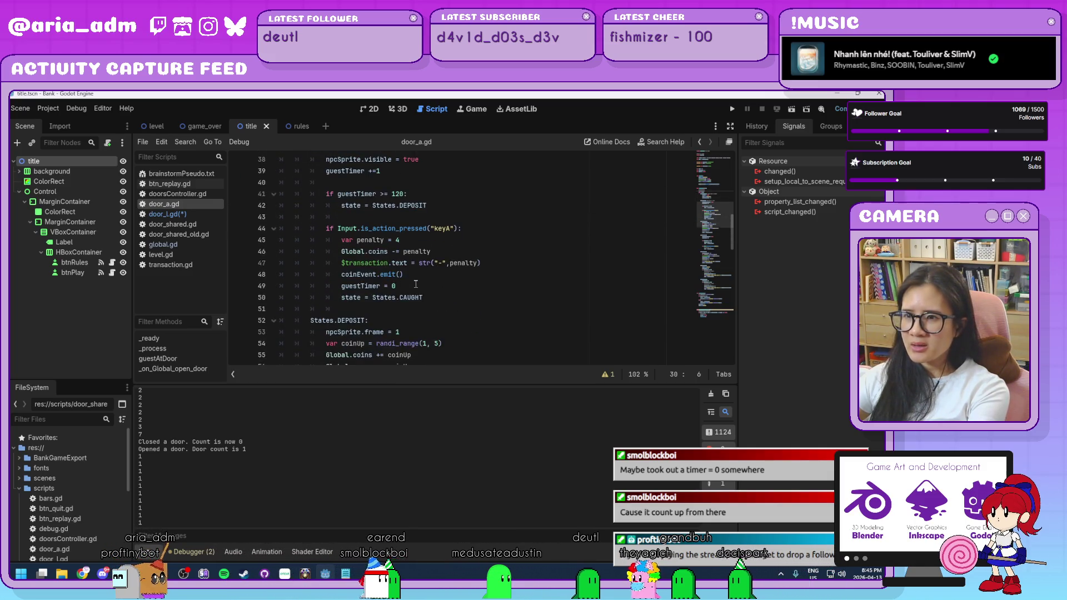
pyautogui.scroll(-6, 416, 284)
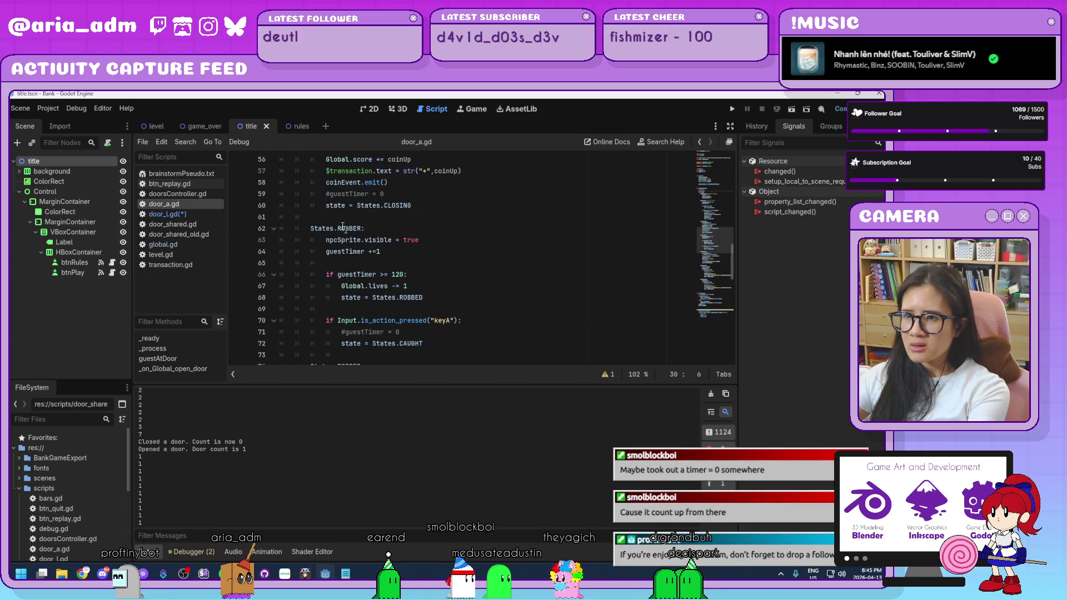
pyautogui.click(328, 194)
pyautogui.press('BackSpace')
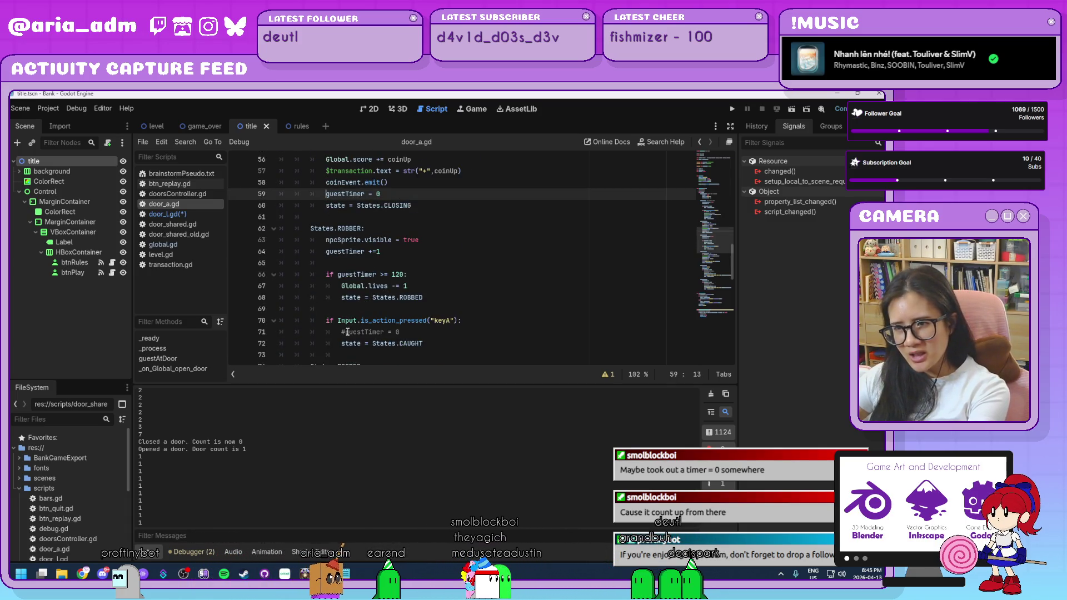
pyautogui.click(345, 332)
pyautogui.press('BackSpace')
pyautogui.scroll(-4, 409, 318)
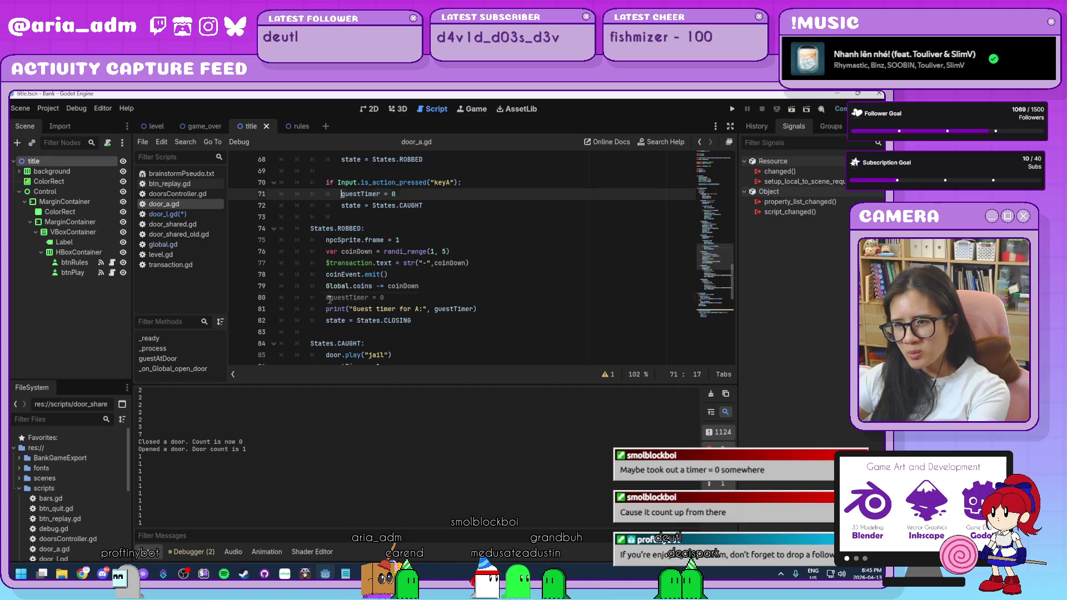
pyautogui.click(330, 294)
pyautogui.press('BackSpace')
# Uncomment door_a.gd's guestTimer reset on line 98, then save and run the game
pyautogui.scroll(-3, 344, 291)
pyautogui.click(343, 298)
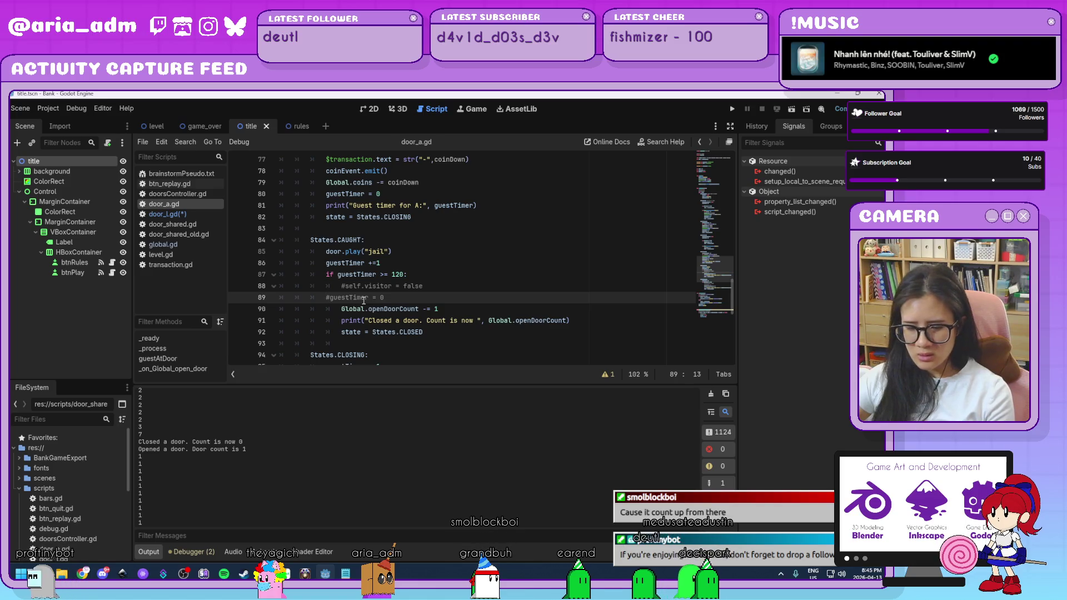
pyautogui.scroll(-4, 363, 300)
pyautogui.click(346, 263)
pyautogui.press('BackSpace')
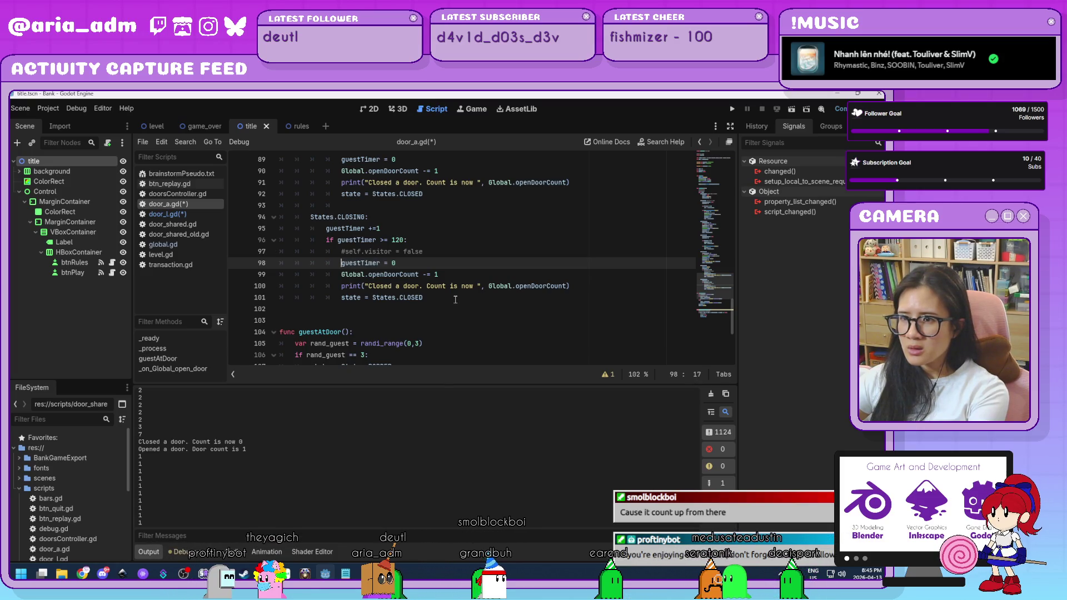
pyautogui.scroll(-5, 455, 300)
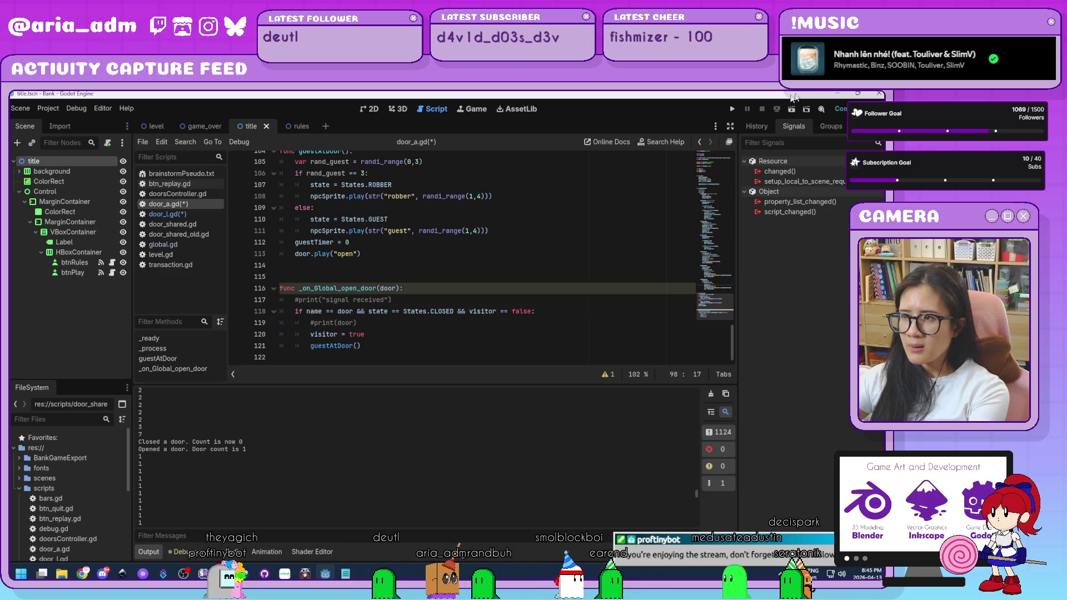
pyautogui.click(732, 108)
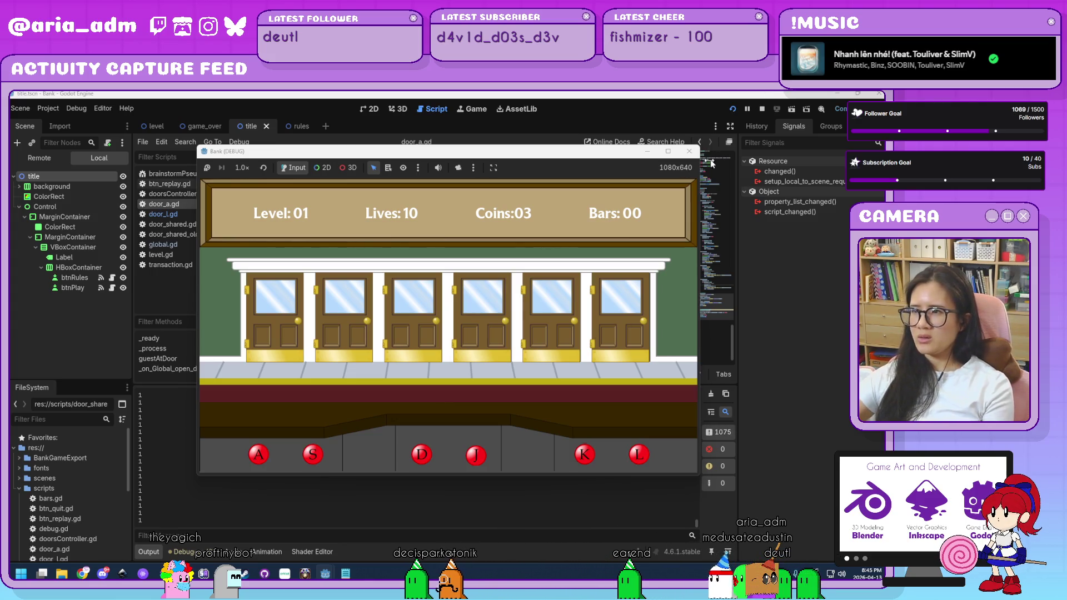
# Close the running Bank game and put the caret in door_a.gd's open-door signal handler
pyautogui.click(691, 152)
pyautogui.click(499, 323)
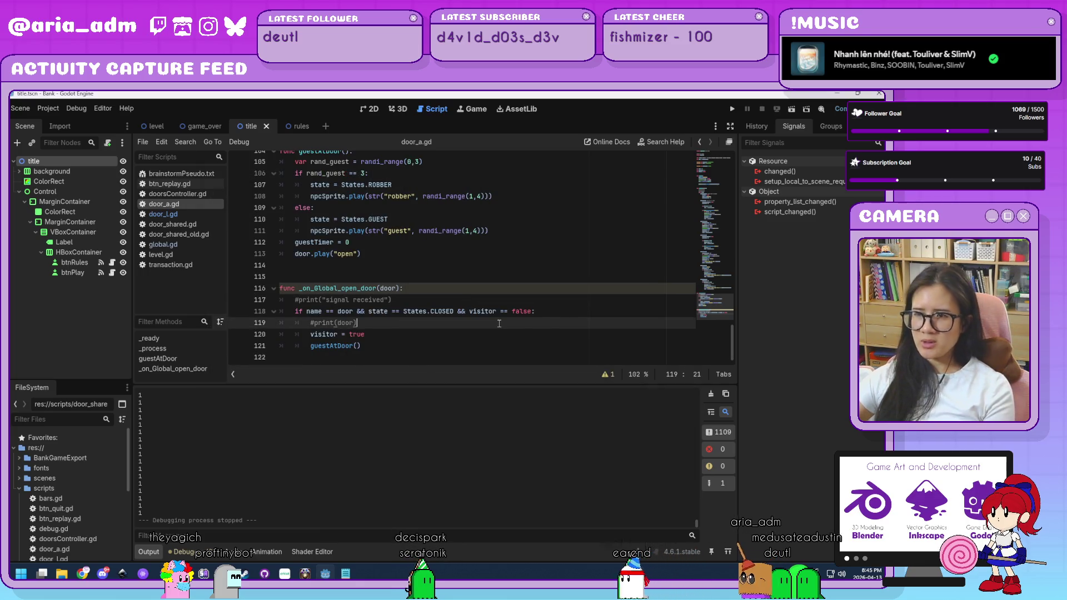
# Review door_a.gd's CAUGHT state, including the openDoorCount decrement on line 90
pyautogui.scroll(5, 498, 316)
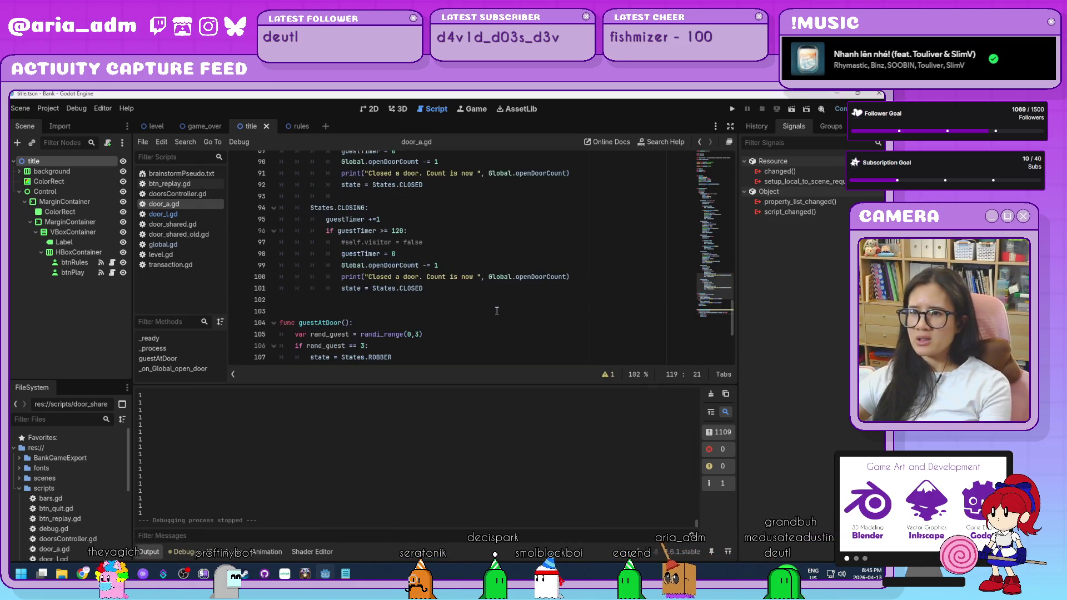
pyautogui.scroll(3, 497, 311)
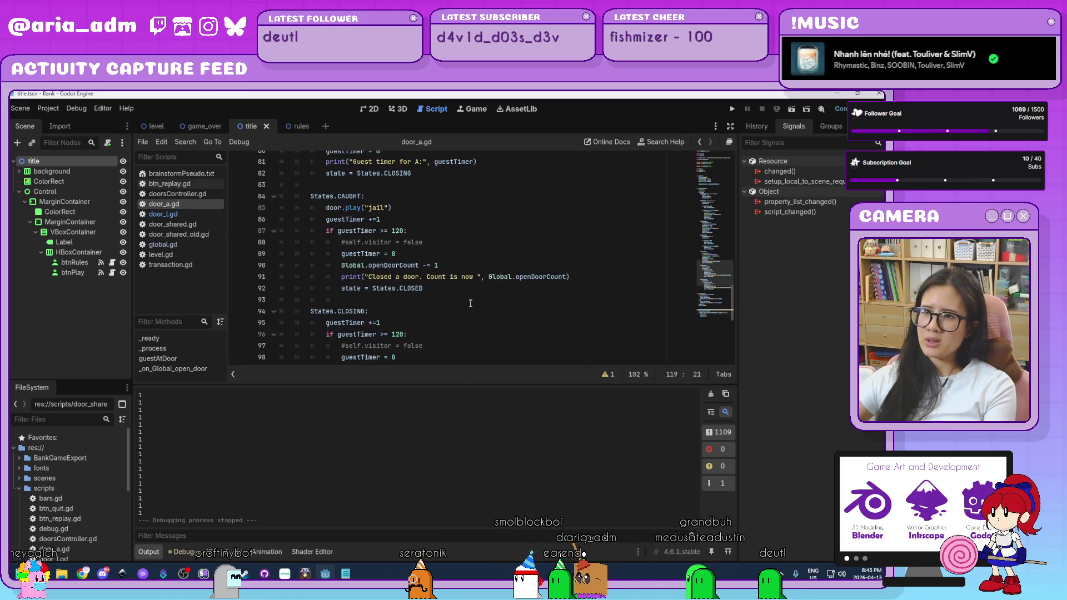
pyautogui.click(414, 254)
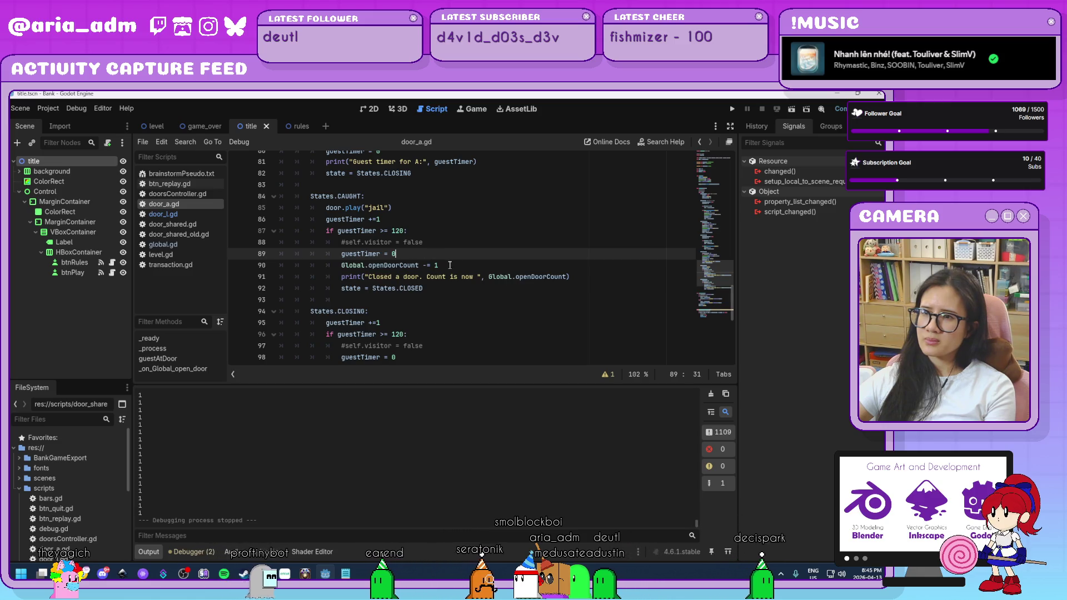
pyautogui.click(449, 265)
pyautogui.click(462, 289)
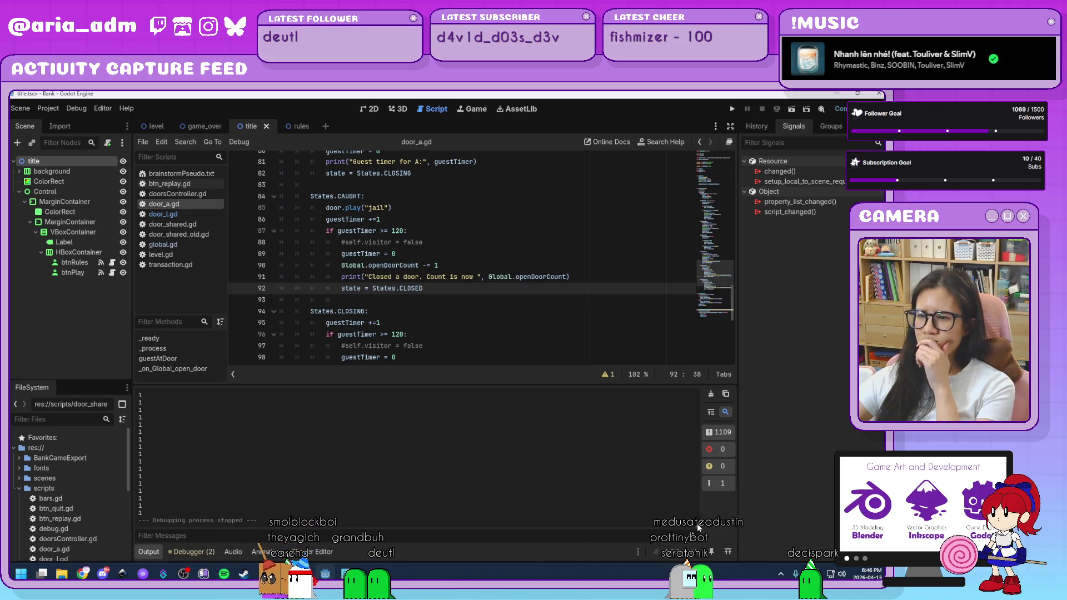
pyautogui.moveTo(699, 516); pyautogui.dragTo(695, 398)
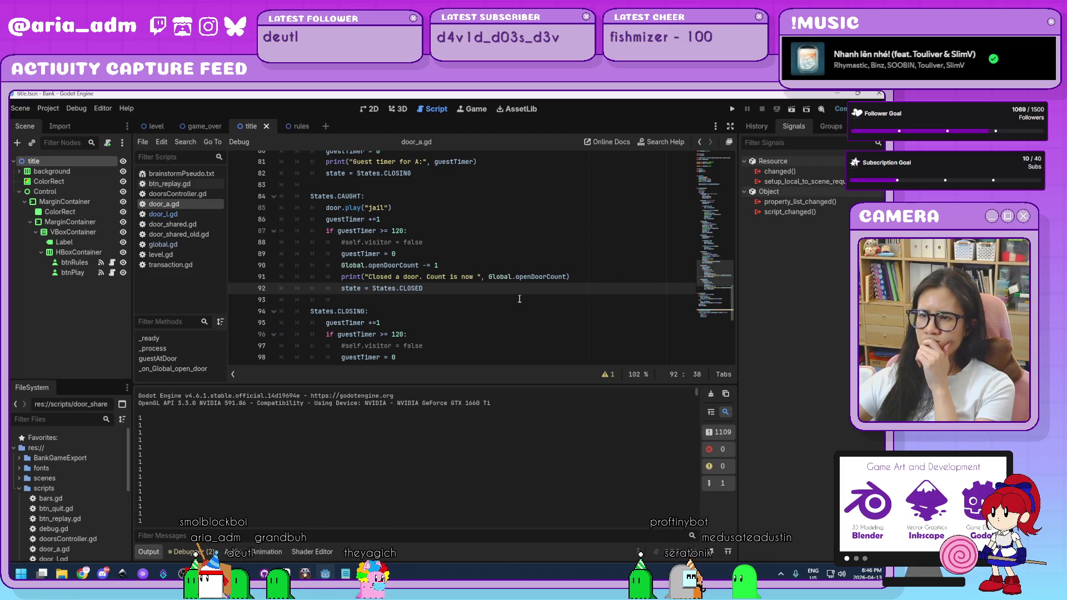
pyautogui.scroll(10, 519, 295)
pyautogui.scroll(8, 519, 299)
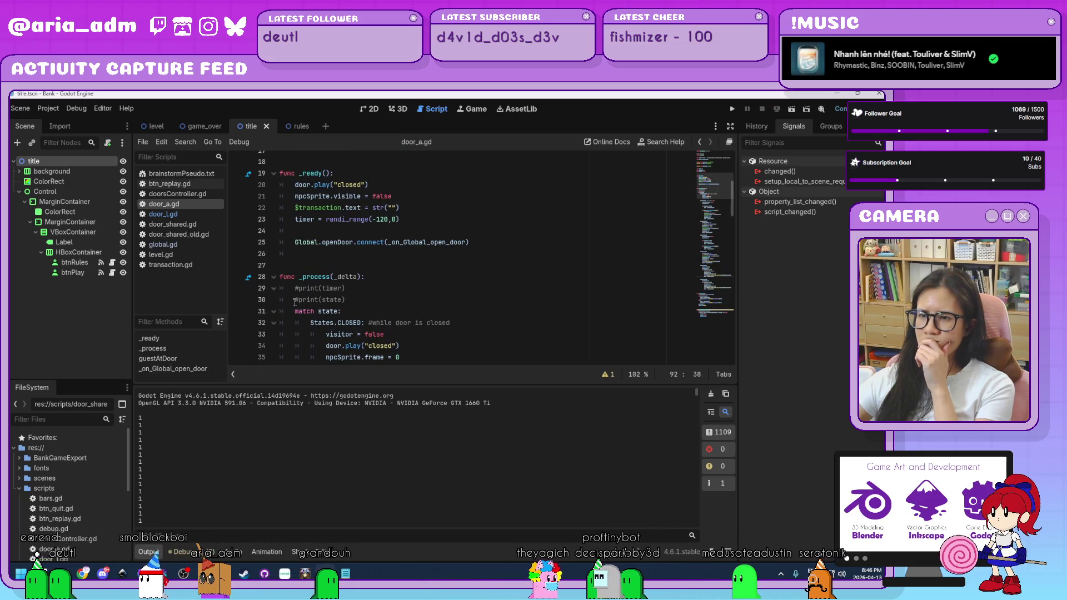
# Comment out print(state) on line 30 of door_l.gd and return to door_a.gd
pyautogui.click(198, 212)
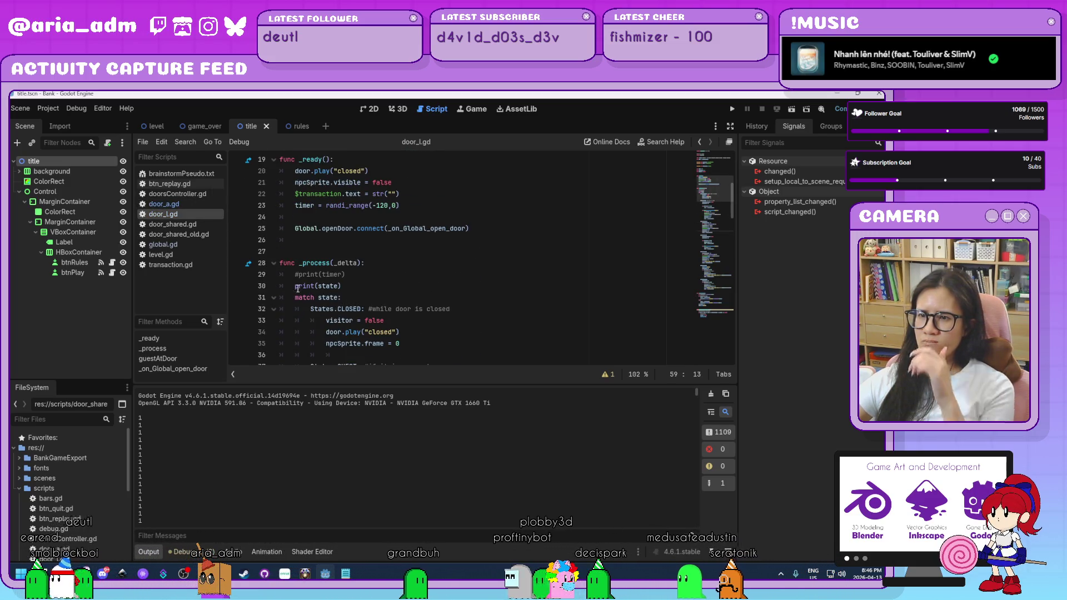
pyautogui.click(295, 285)
pyautogui.write('#')
pyautogui.click(189, 205)
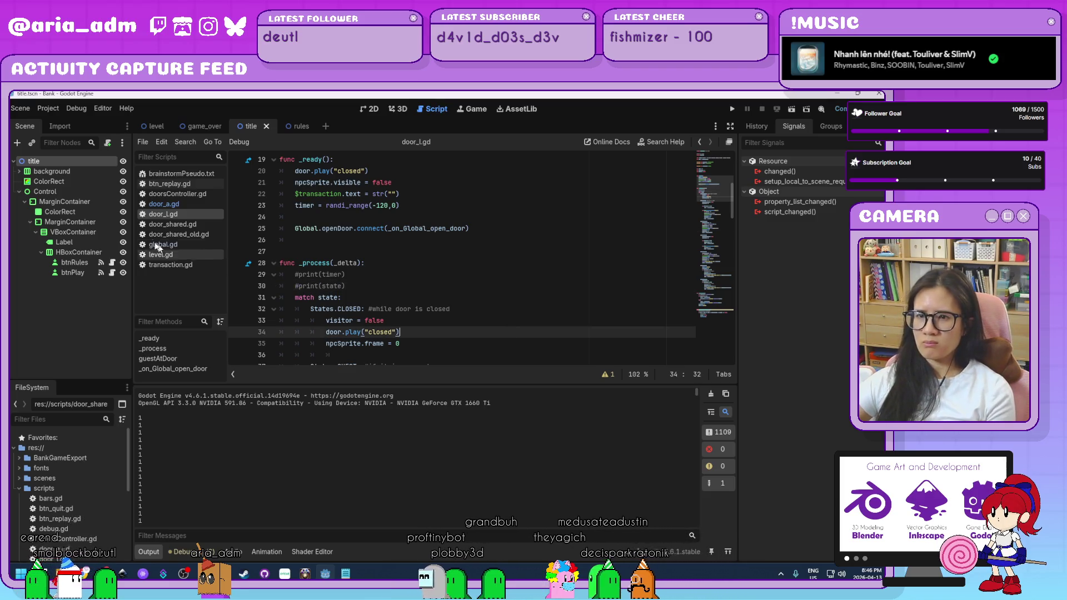
pyautogui.scroll(-18, 400, 273)
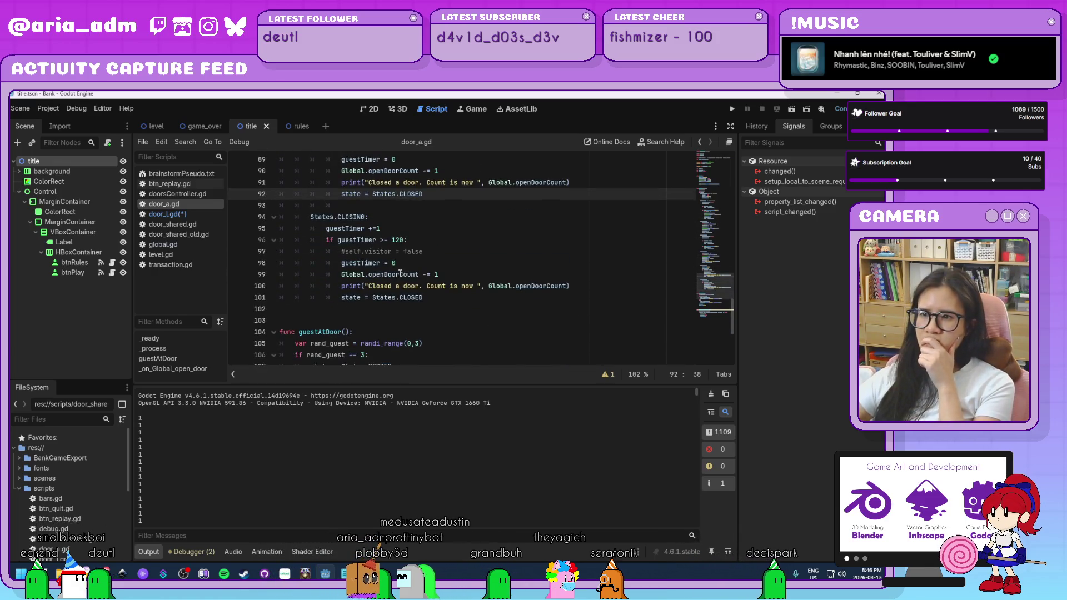
pyautogui.scroll(-3, 400, 274)
# Run the game with F5, start PLAY, catch the guest at door A, then close the game
pyautogui.press('F5')
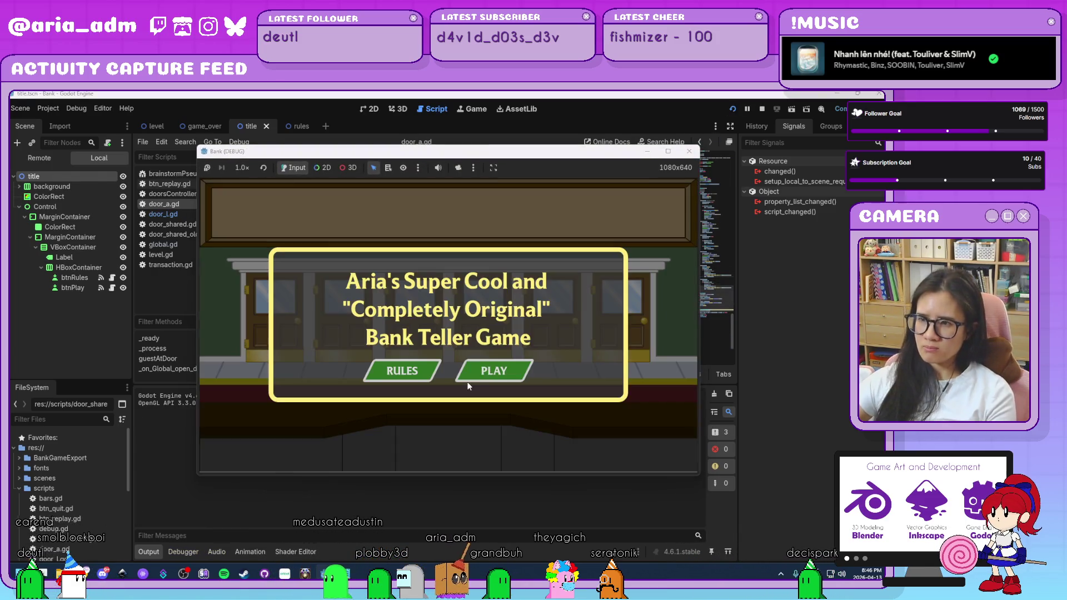
pyautogui.click(485, 378)
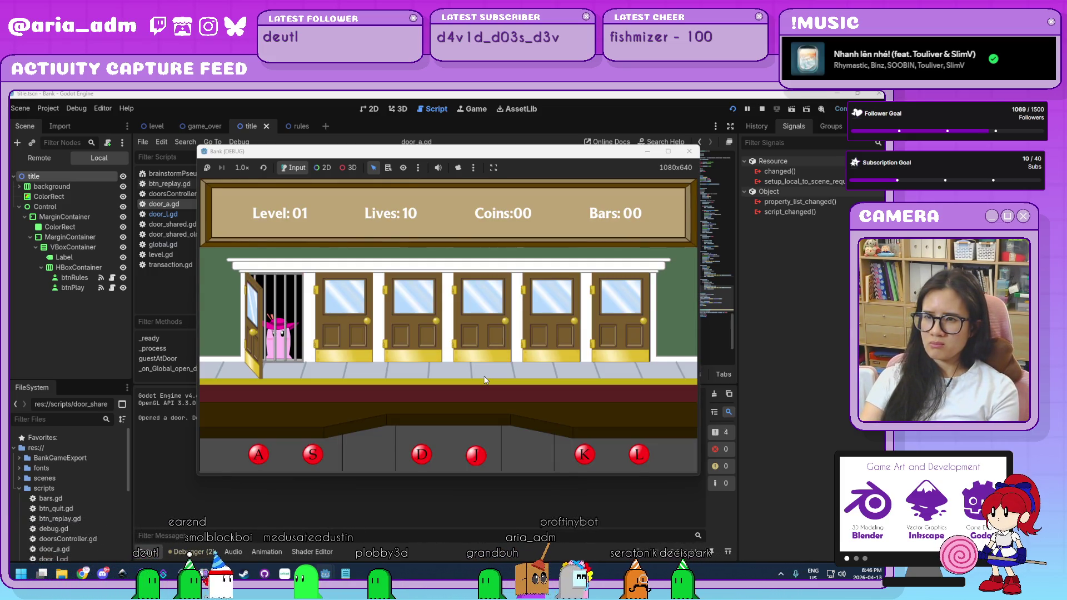
pyautogui.press('a')
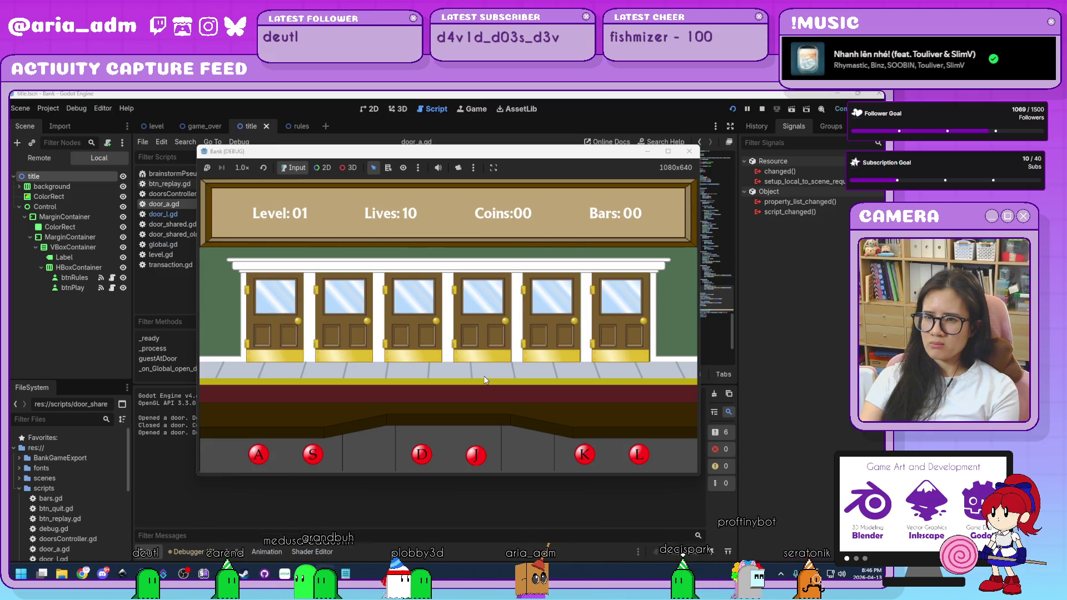
pyautogui.moveTo(526, 158)
pyautogui.mouseDown()
pyautogui.moveTo(634, 121)
pyautogui.moveTo(657, 125)
pyautogui.mouseUp()
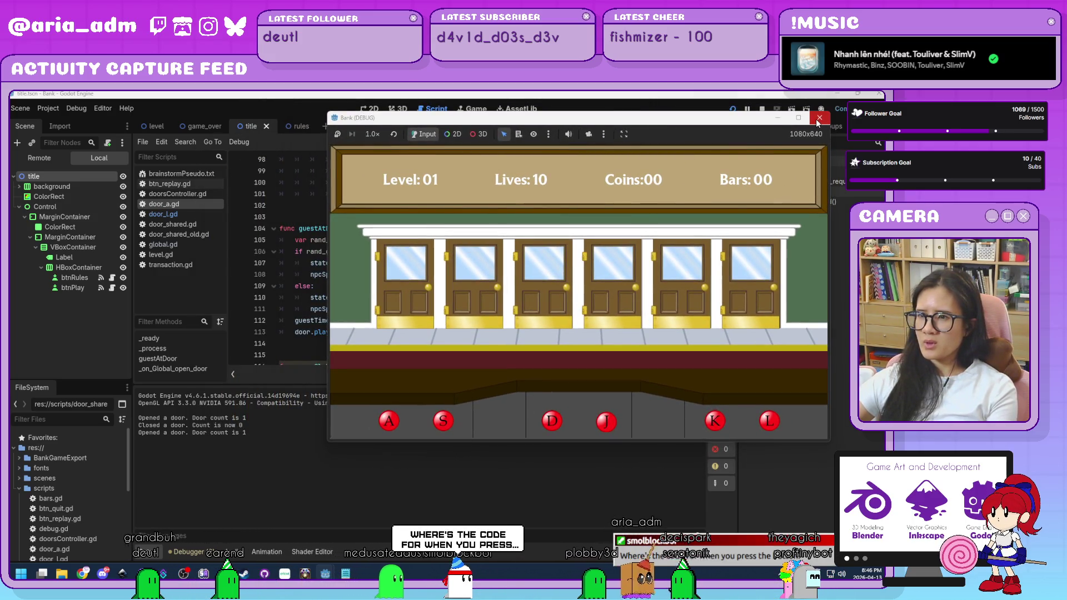
pyautogui.click(818, 119)
pyautogui.scroll(2, 492, 315)
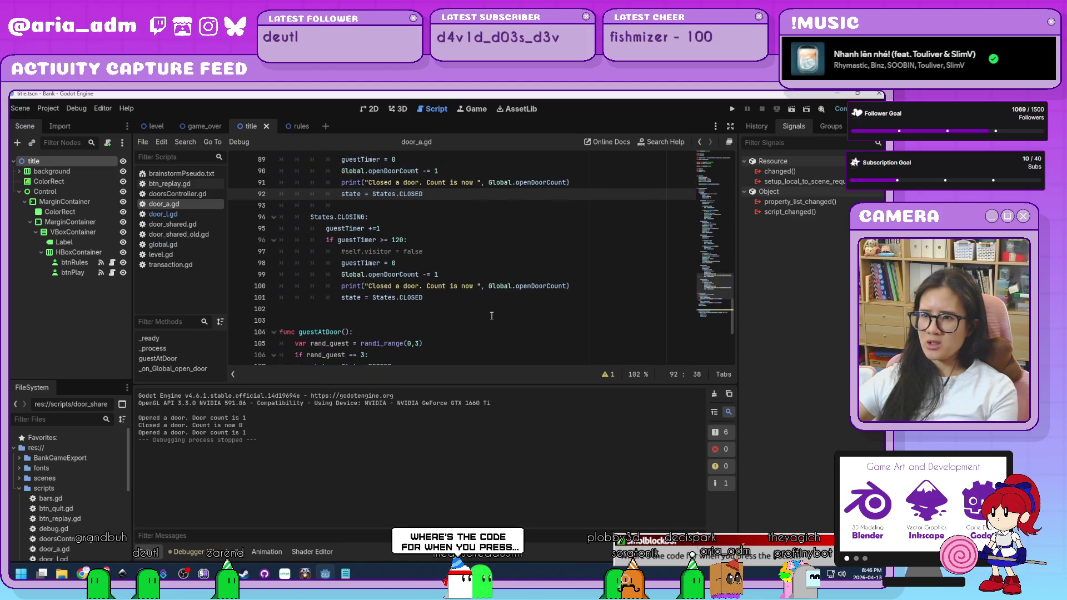
# Inspect the openDoorCount decrement on line 90 and the keyA check, returning to the end of line 92
pyautogui.scroll(2, 492, 315)
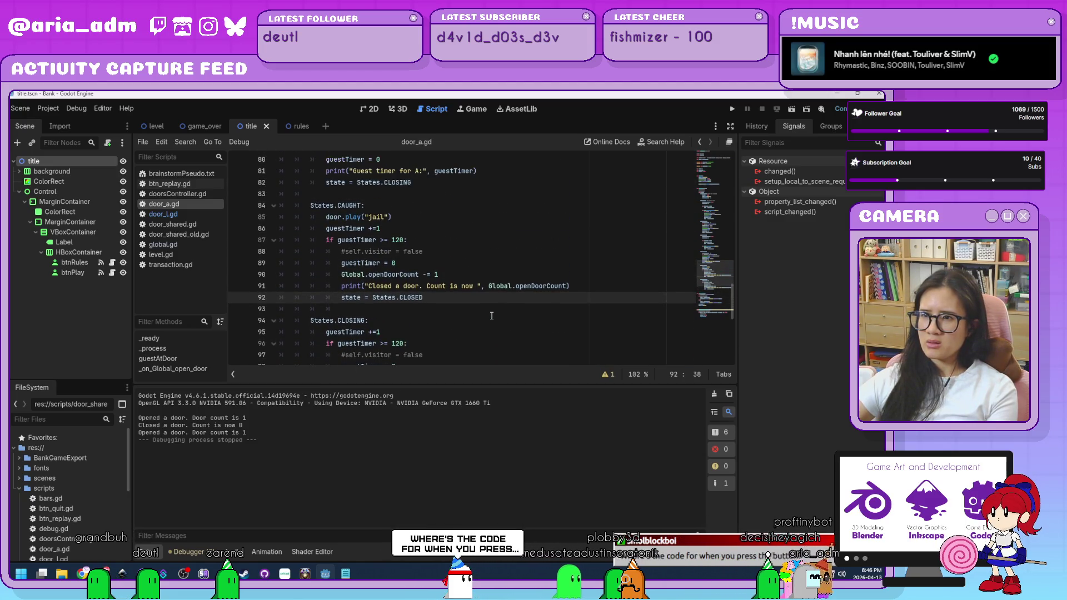
pyautogui.moveTo(439, 275); pyautogui.dragTo(339, 272)
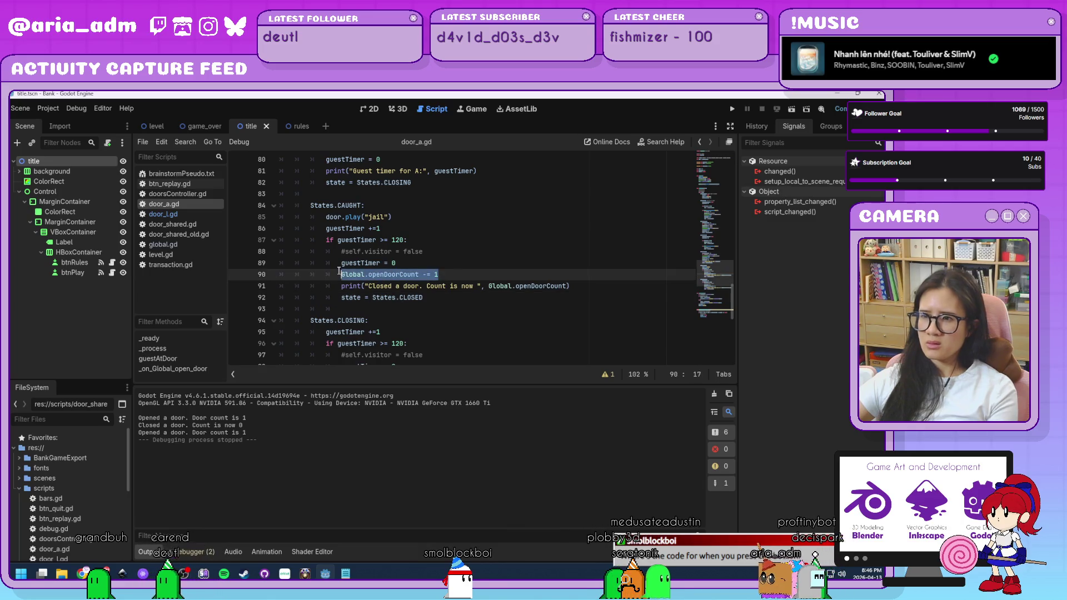
pyautogui.click(454, 301)
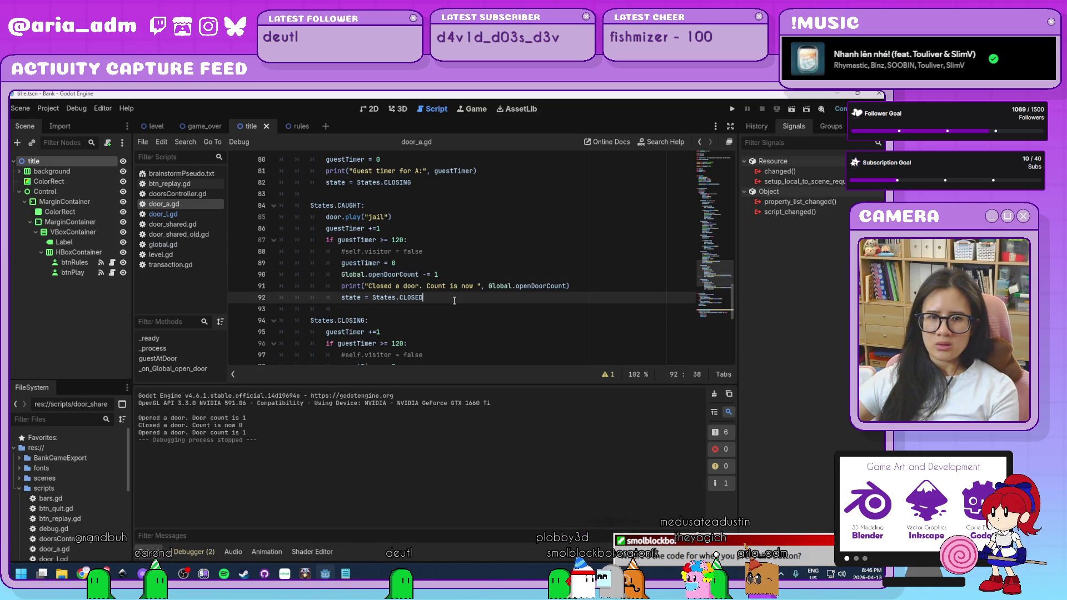
pyautogui.scroll(2, 461, 303)
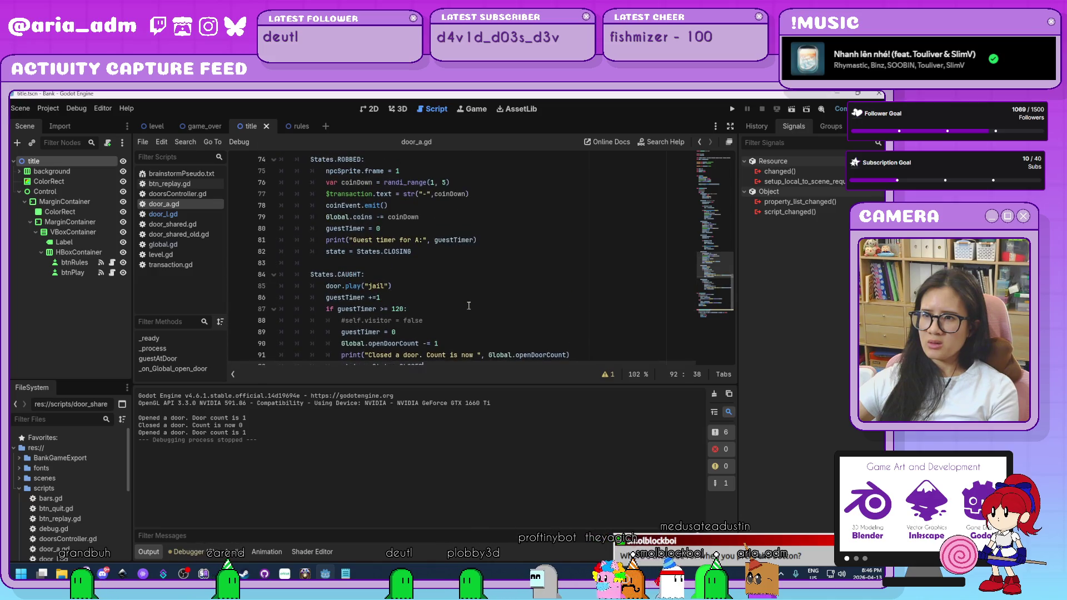
pyautogui.scroll(1, 469, 306)
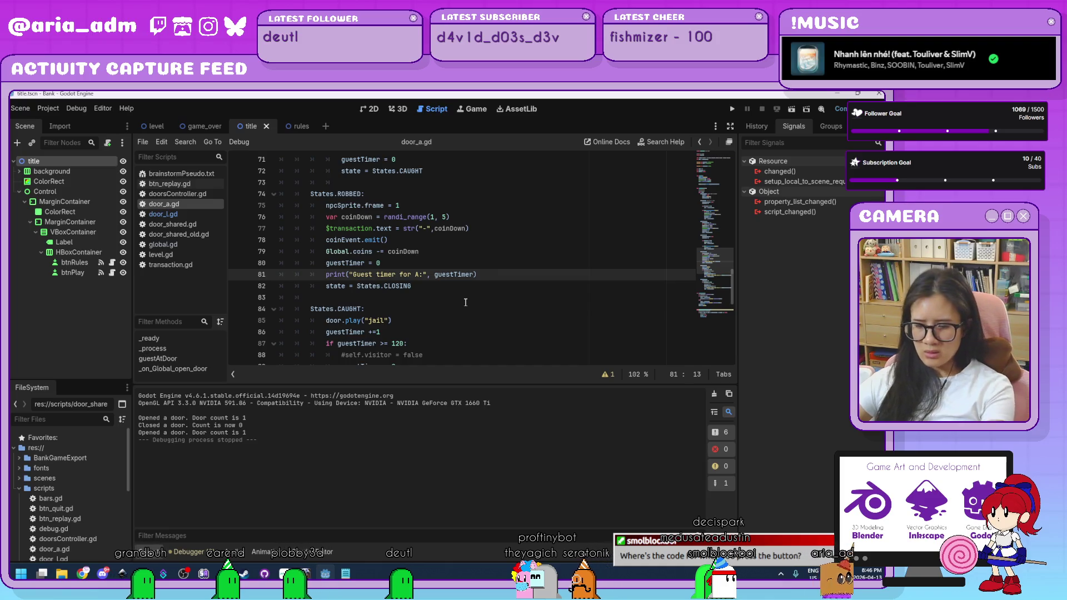
pyautogui.scroll(4, 464, 303)
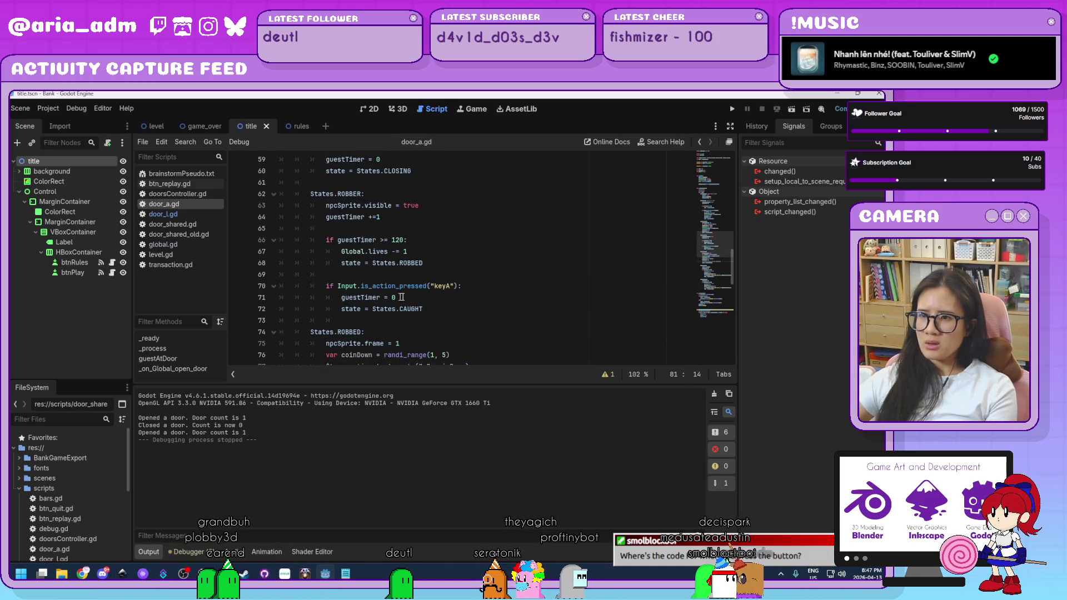
pyautogui.click(434, 305)
pyautogui.scroll(-1, 432, 300)
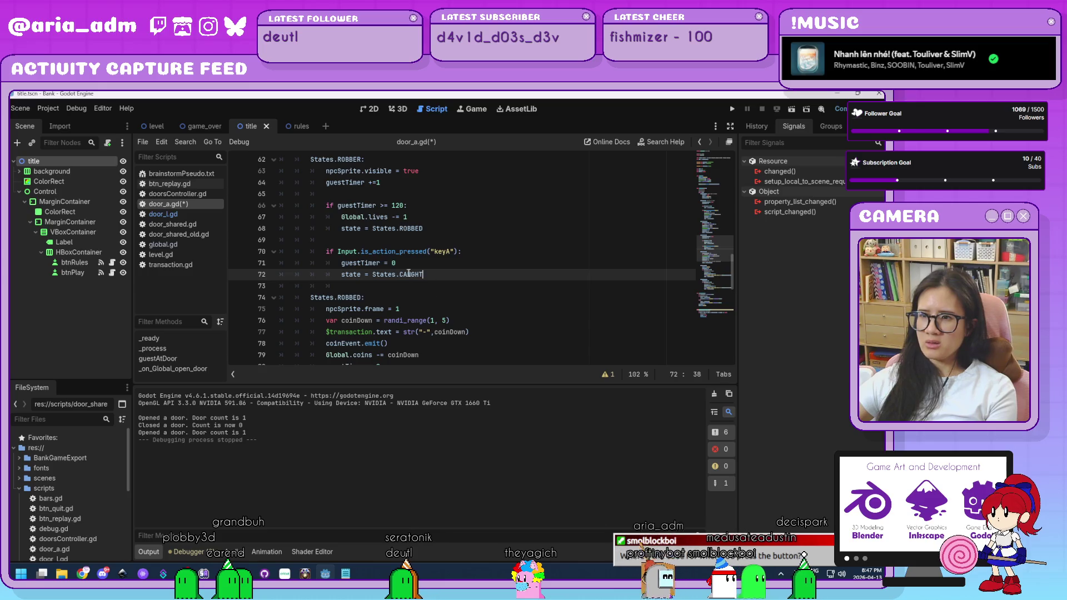
pyautogui.scroll(1, 450, 309)
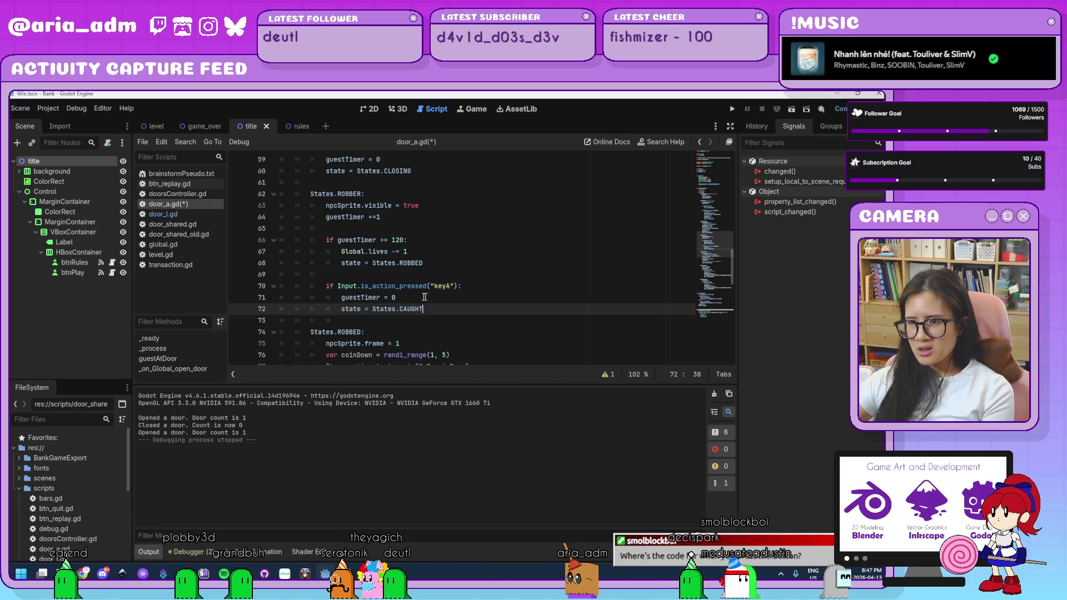
pyautogui.scroll(-6, 426, 313)
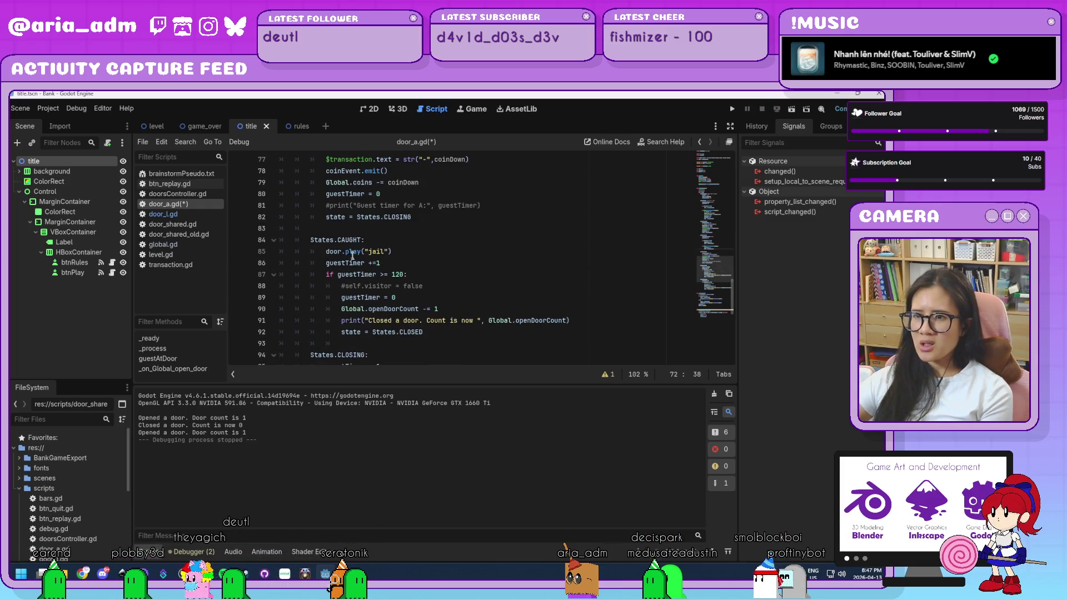
pyautogui.scroll(4, 371, 274)
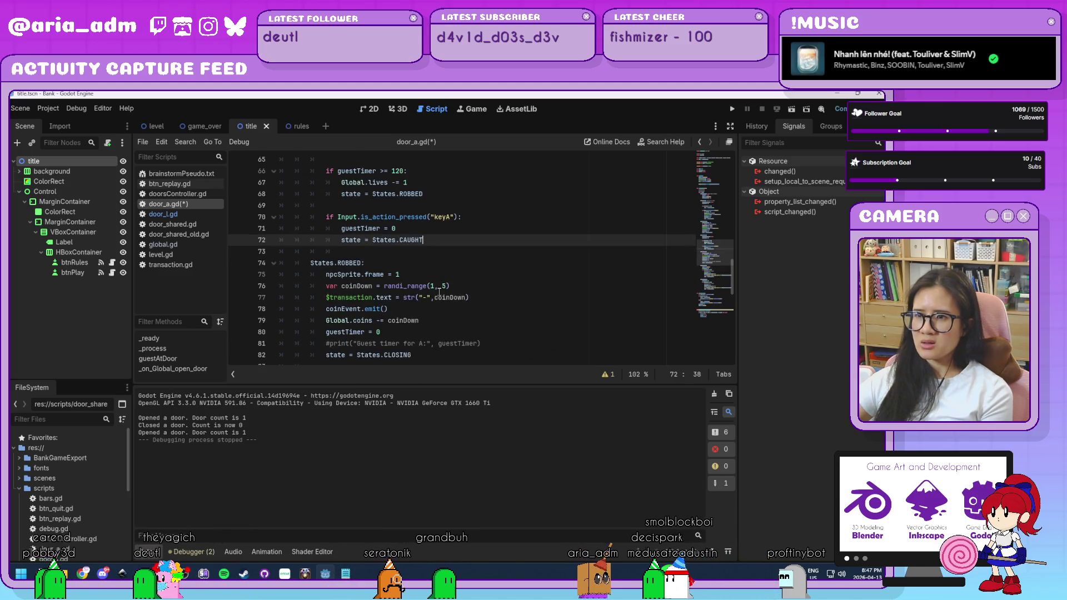
pyautogui.scroll(-3, 439, 292)
pyautogui.scroll(-1, 439, 292)
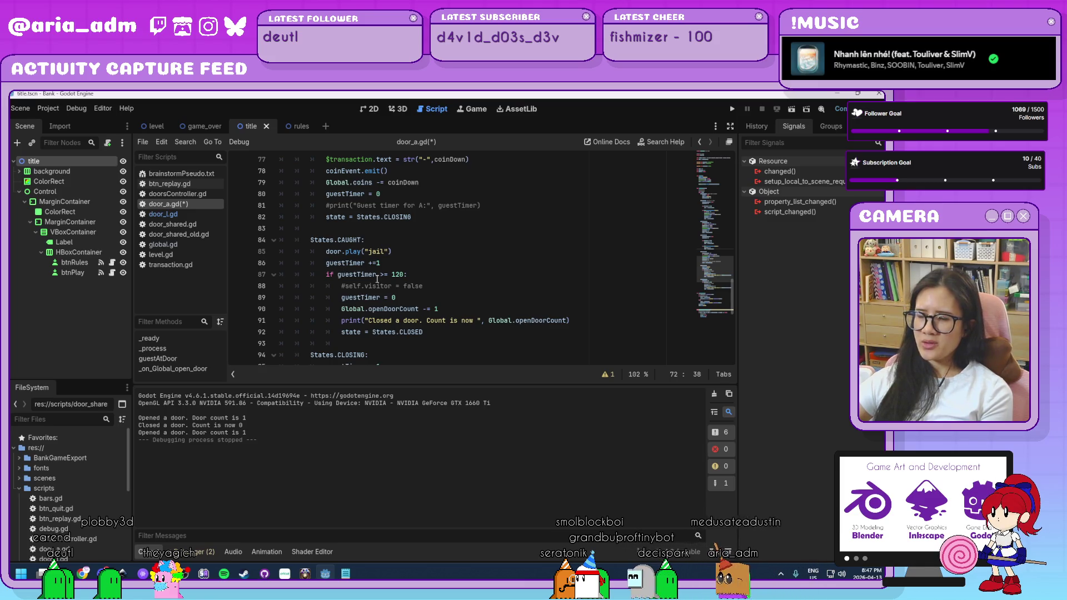
pyautogui.click(430, 332)
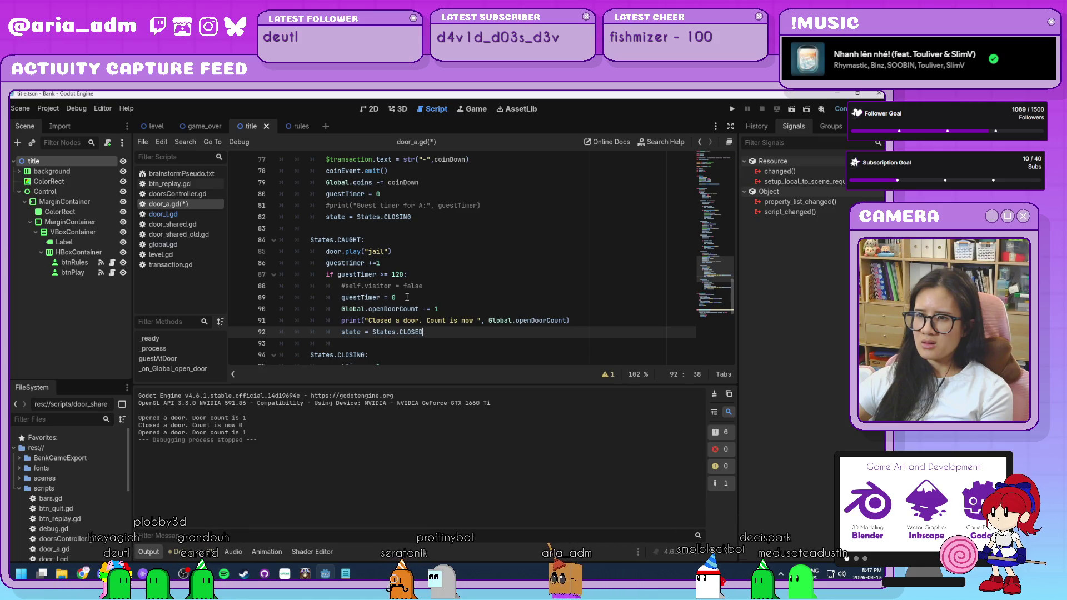
# Comment out guestTimer = 0 on line 89, then go to line 49's reset in the keyA branch
pyautogui.click(339, 297)
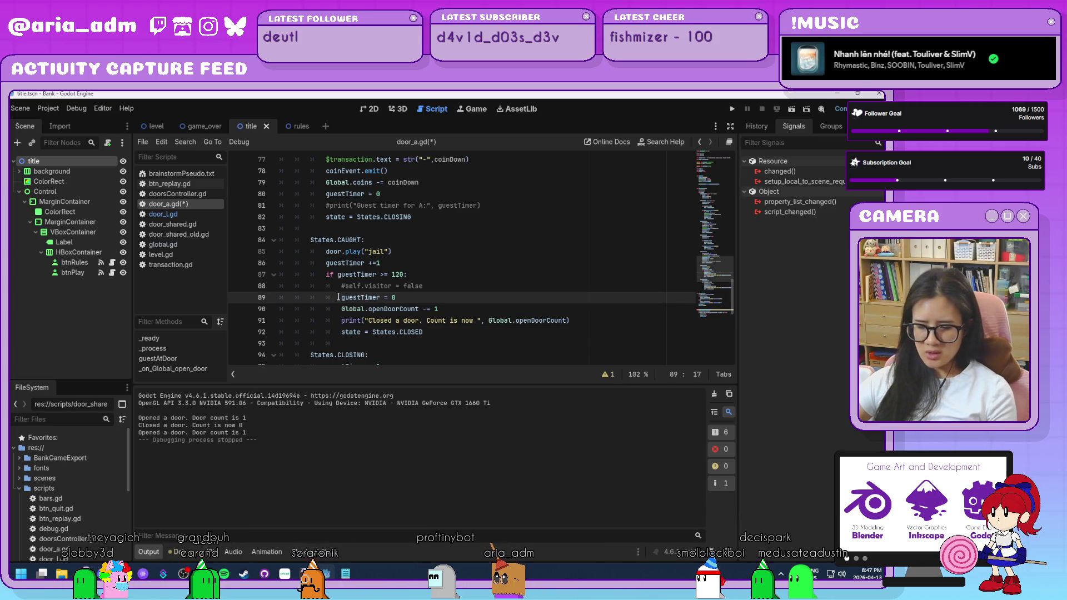
pyautogui.write('#')
pyautogui.click(445, 332)
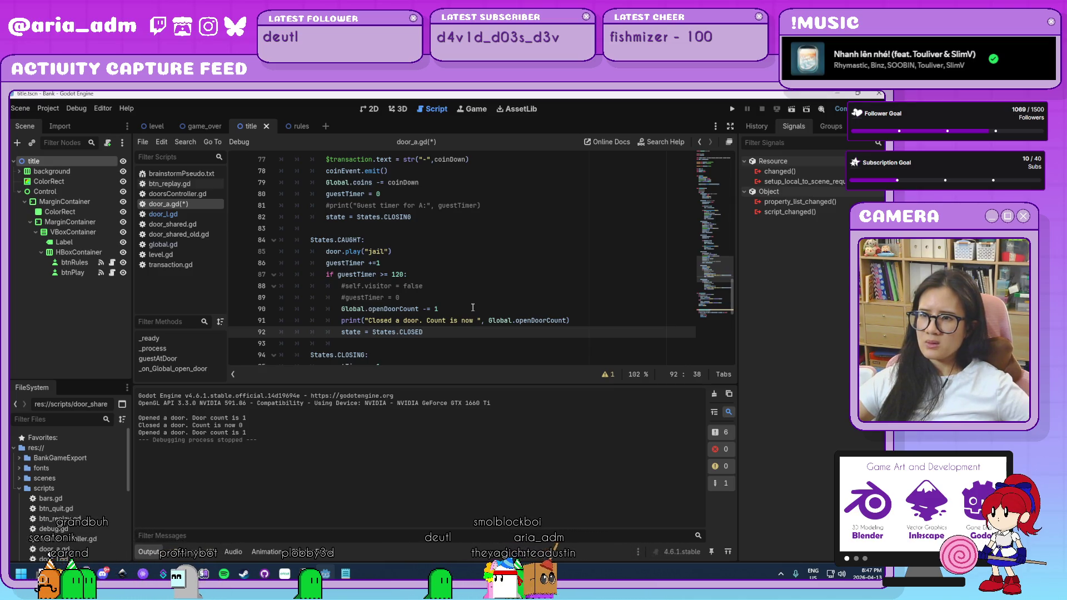
pyautogui.scroll(9, 472, 307)
pyautogui.scroll(4, 472, 307)
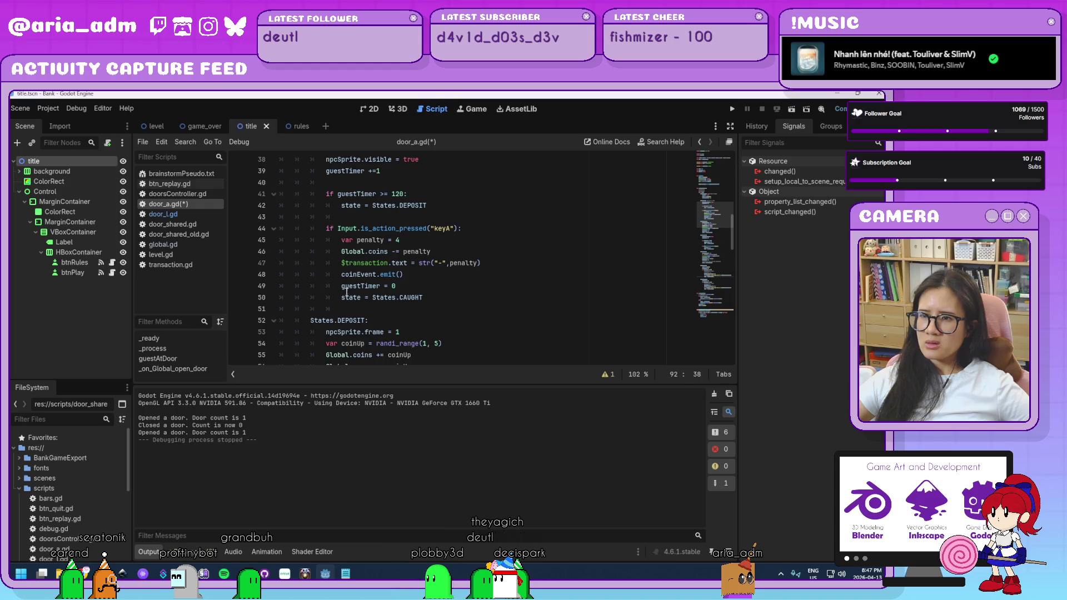
pyautogui.click(340, 286)
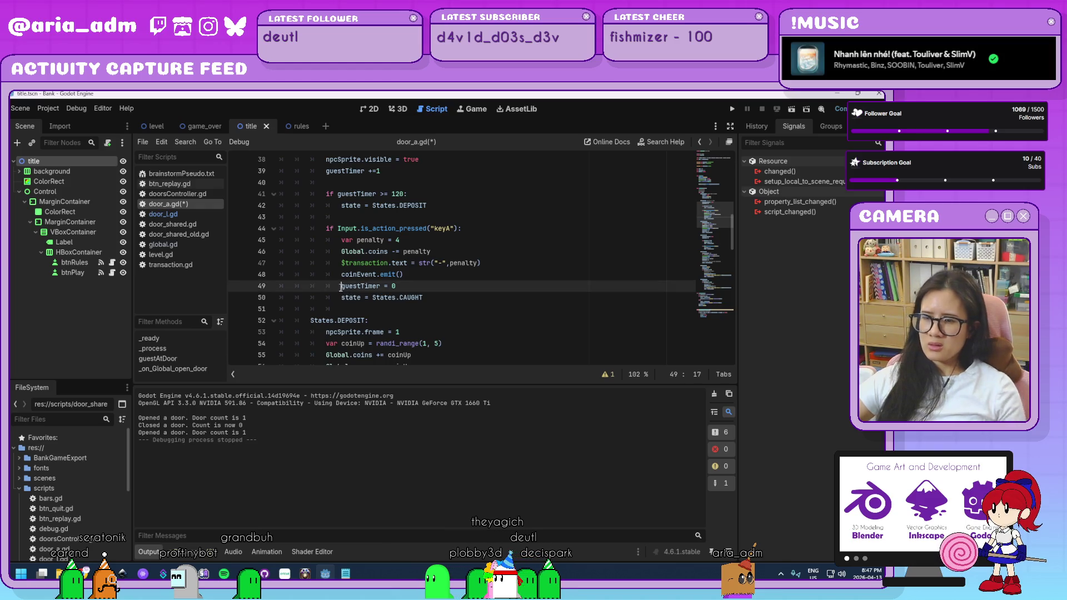
pyautogui.click(515, 318)
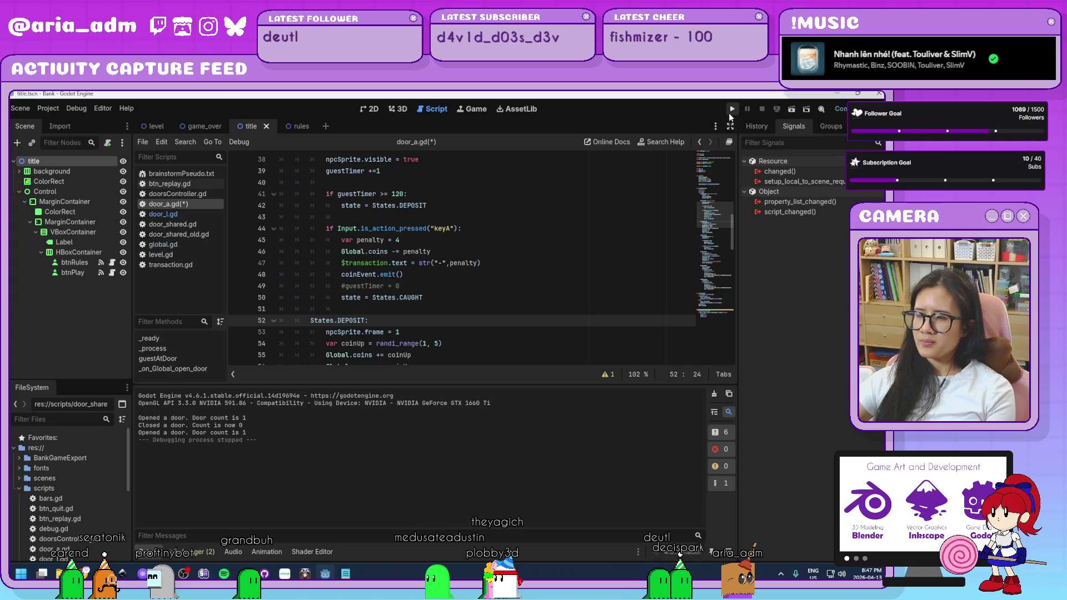
# Launch the game, start the level, move its window over the script, then close it
pyautogui.click(728, 112)
pyautogui.click(471, 368)
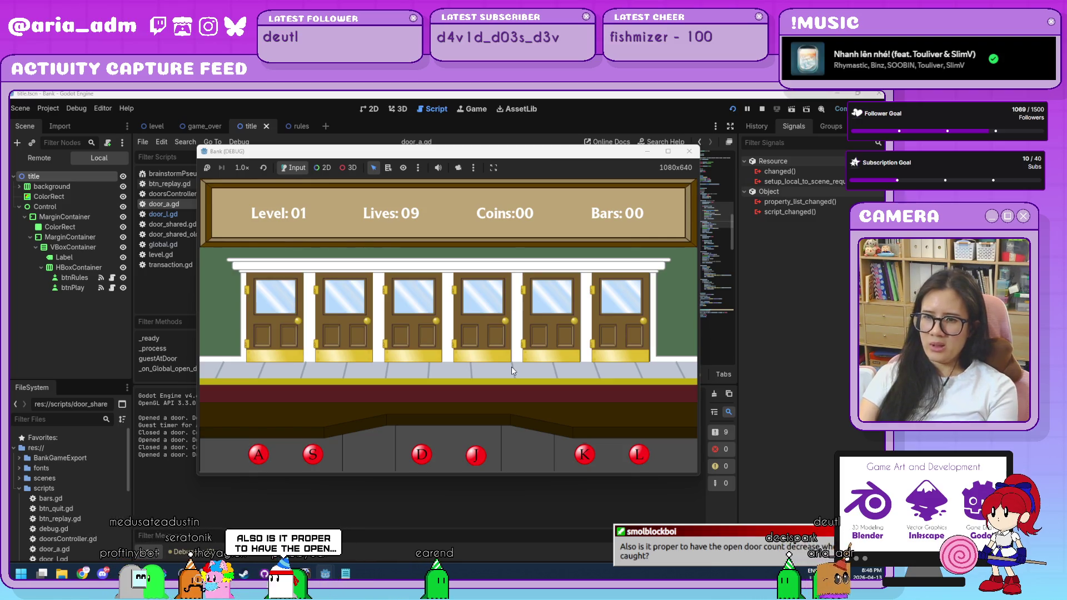
pyautogui.moveTo(444, 153)
pyautogui.mouseDown()
pyautogui.moveTo(456, 131)
pyautogui.moveTo(548, 114)
pyautogui.mouseUp()
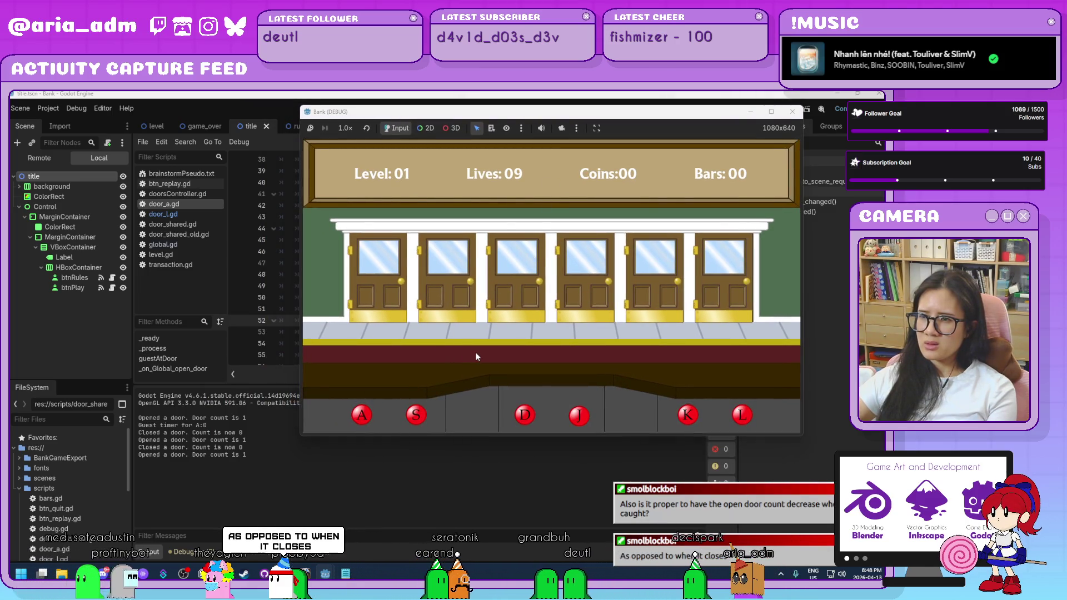
pyautogui.click(791, 112)
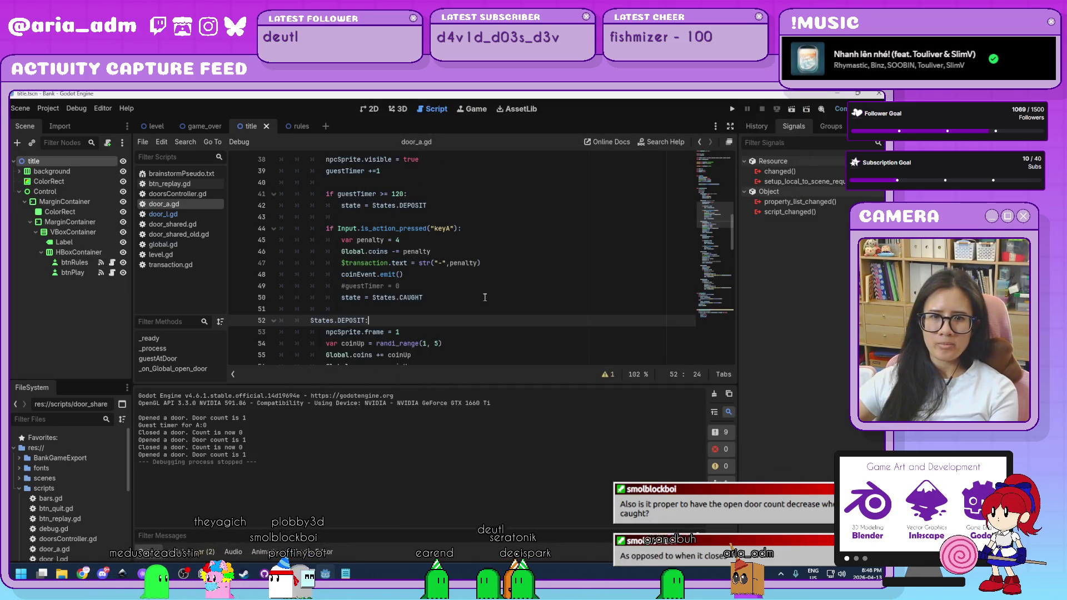
pyautogui.click(484, 297)
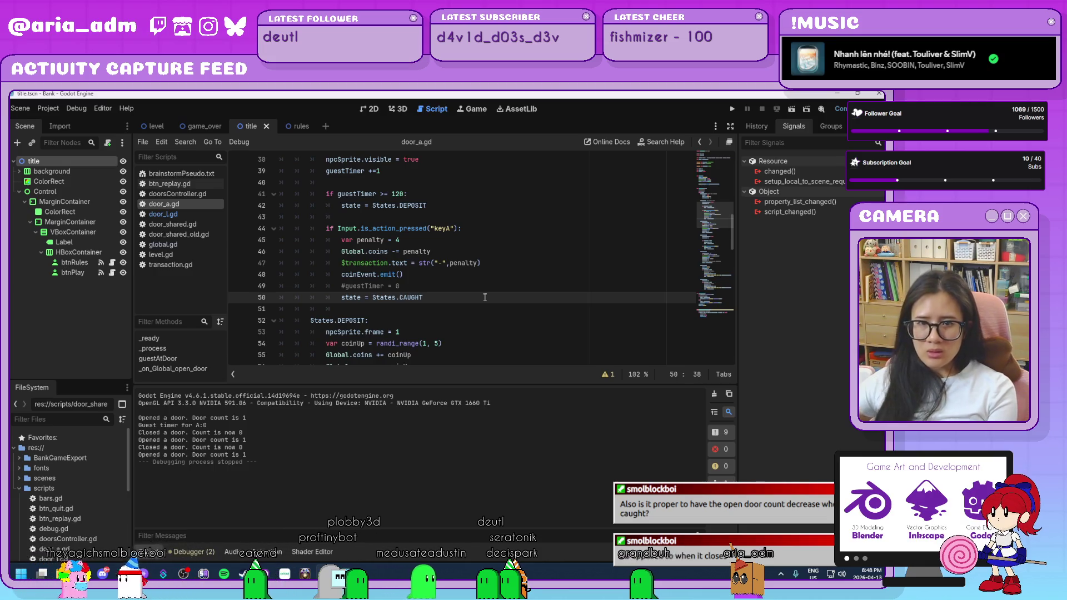
pyautogui.scroll(-6, 484, 297)
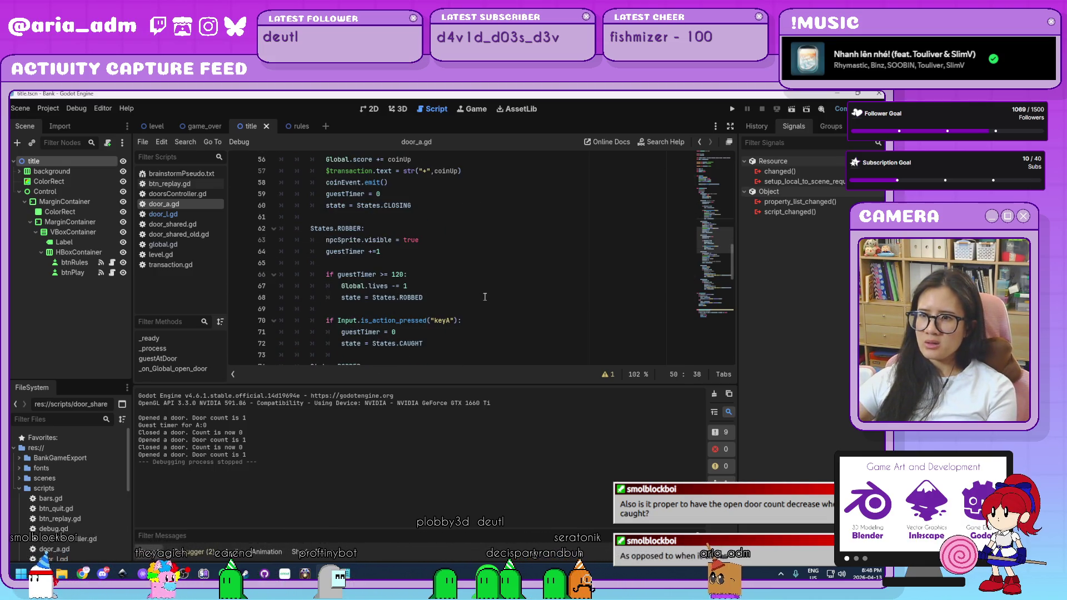
pyautogui.scroll(-7, 485, 297)
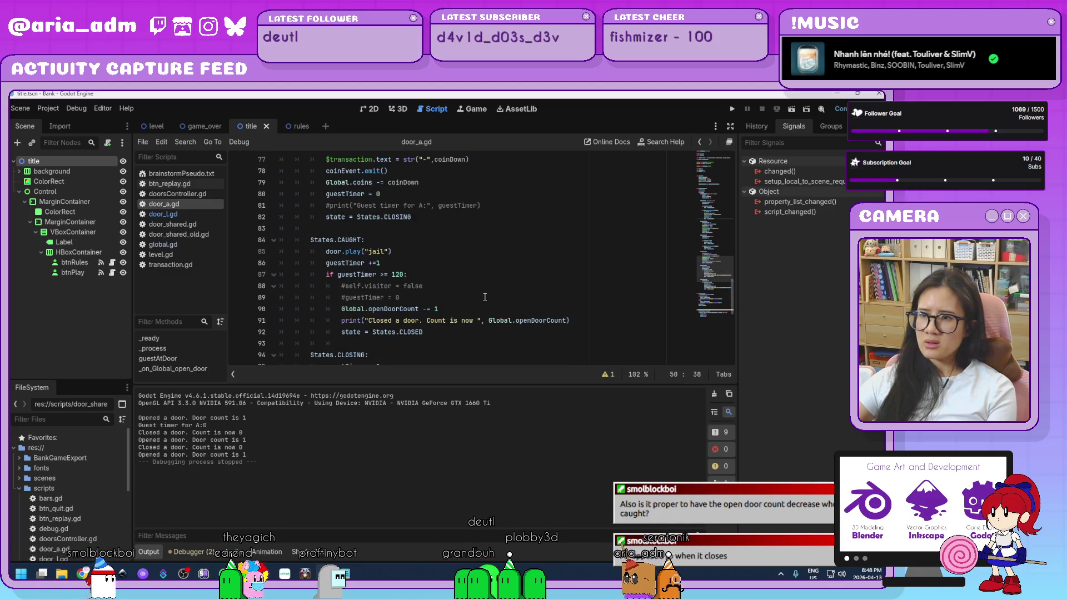
pyautogui.click(457, 307)
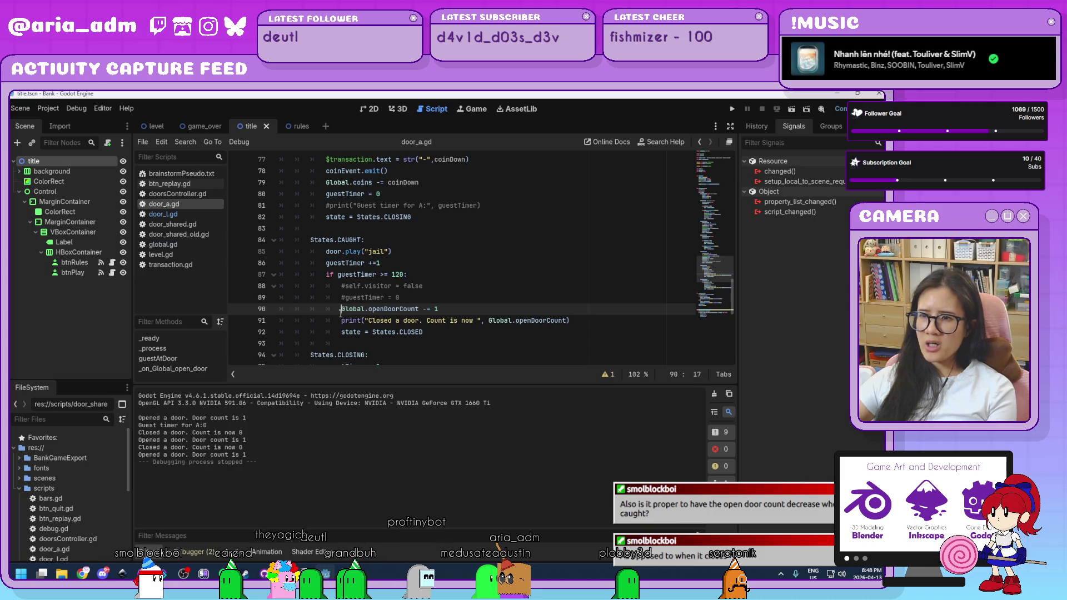
pyautogui.moveTo(342, 309); pyautogui.dragTo(443, 310)
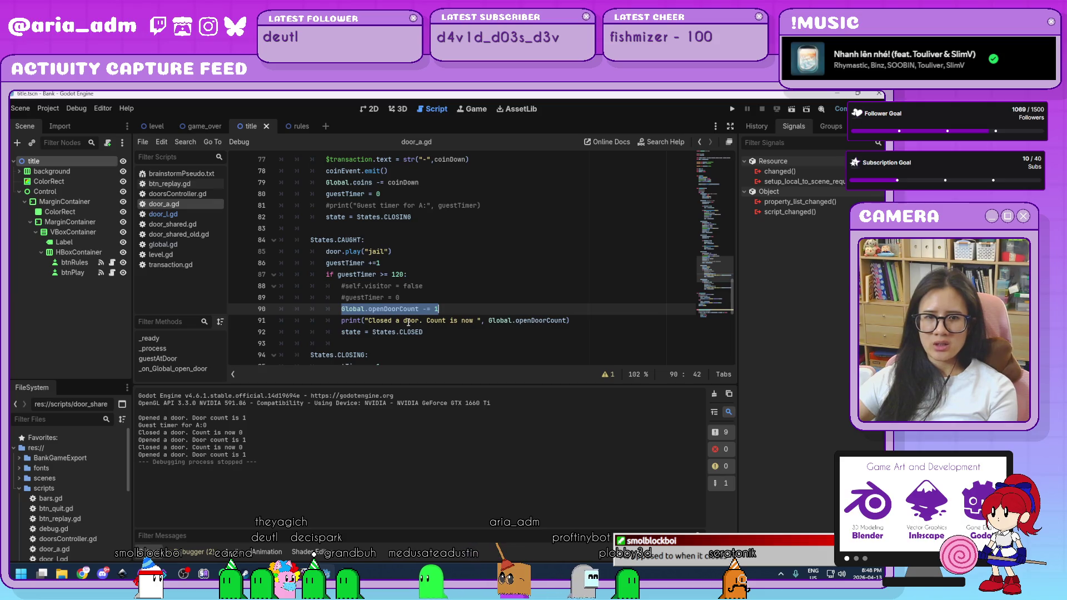
pyautogui.click(464, 313)
pyautogui.scroll(-3, 465, 313)
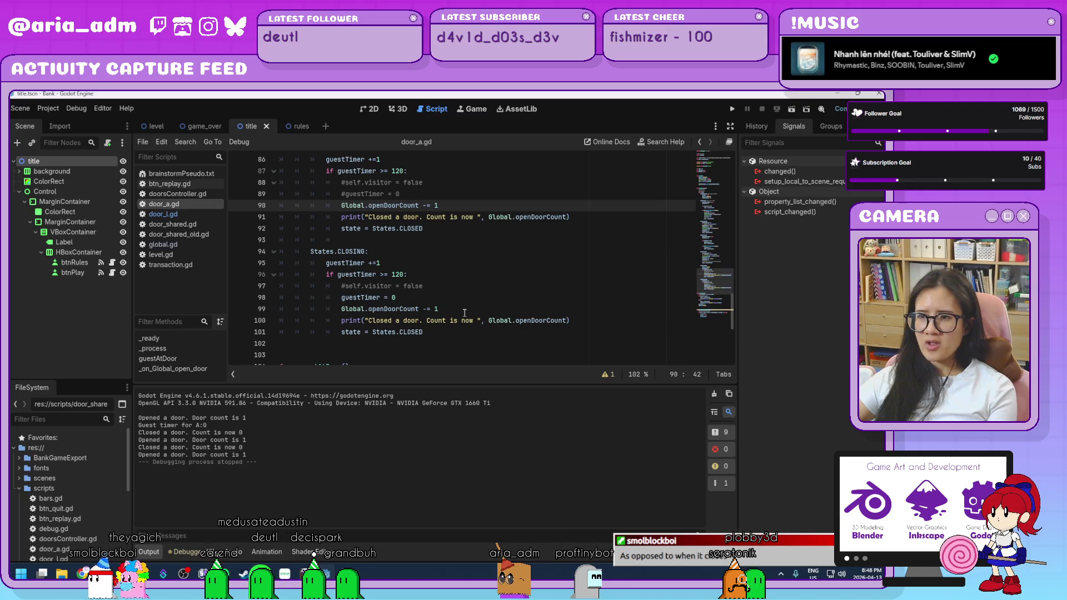
# Comment out the print call in the CLOSING branch with #
pyautogui.scroll(1, 464, 313)
pyautogui.scroll(-1, 464, 313)
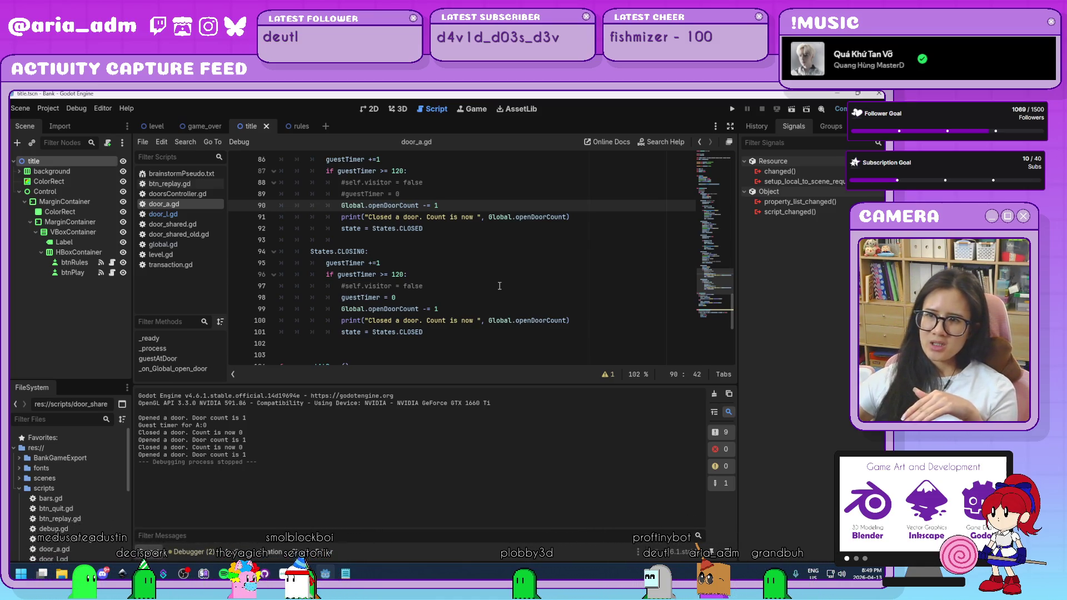
pyautogui.scroll(1, 500, 285)
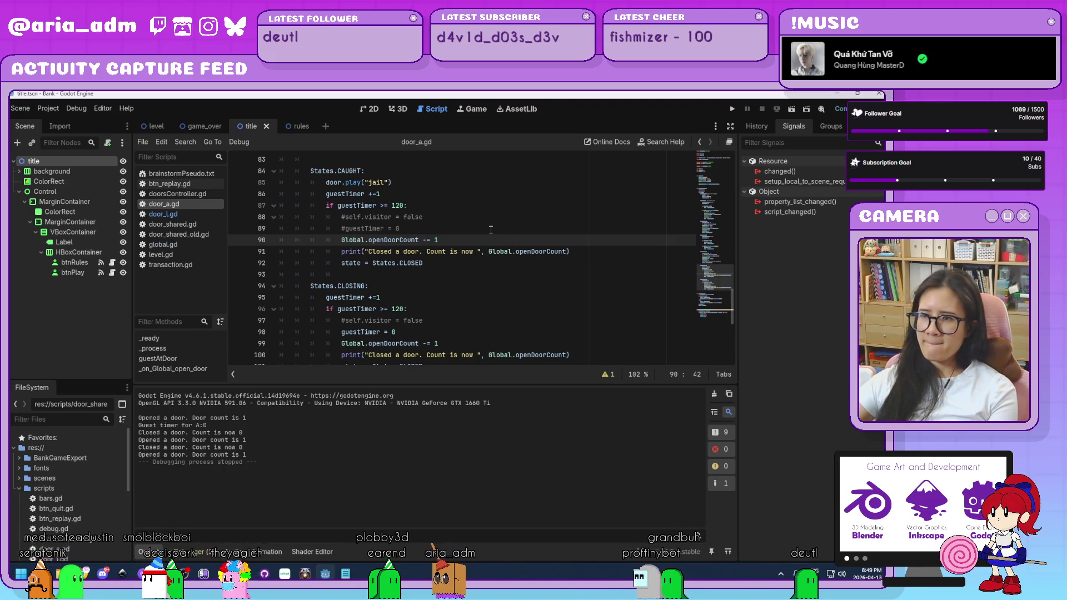
pyautogui.scroll(-1, 490, 230)
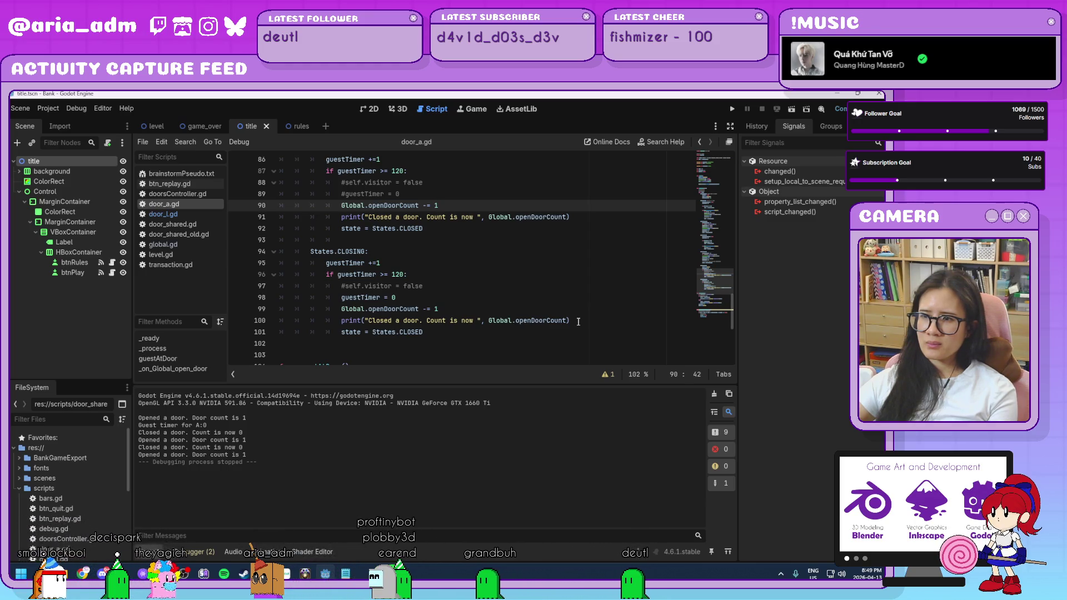
pyautogui.moveTo(575, 321); pyautogui.dragTo(570, 313)
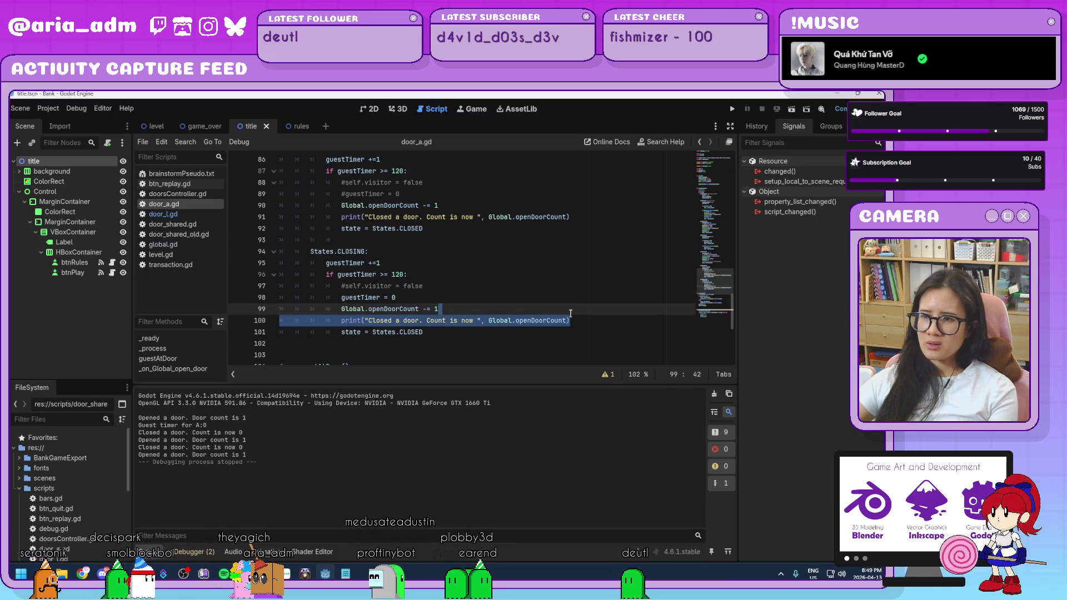
pyautogui.click(342, 321)
pyautogui.write('#')
# Comment out line 91's print in the CAUGHT branch, then uncomment it again
pyautogui.scroll(1, 578, 296)
pyautogui.scroll(1, 578, 296)
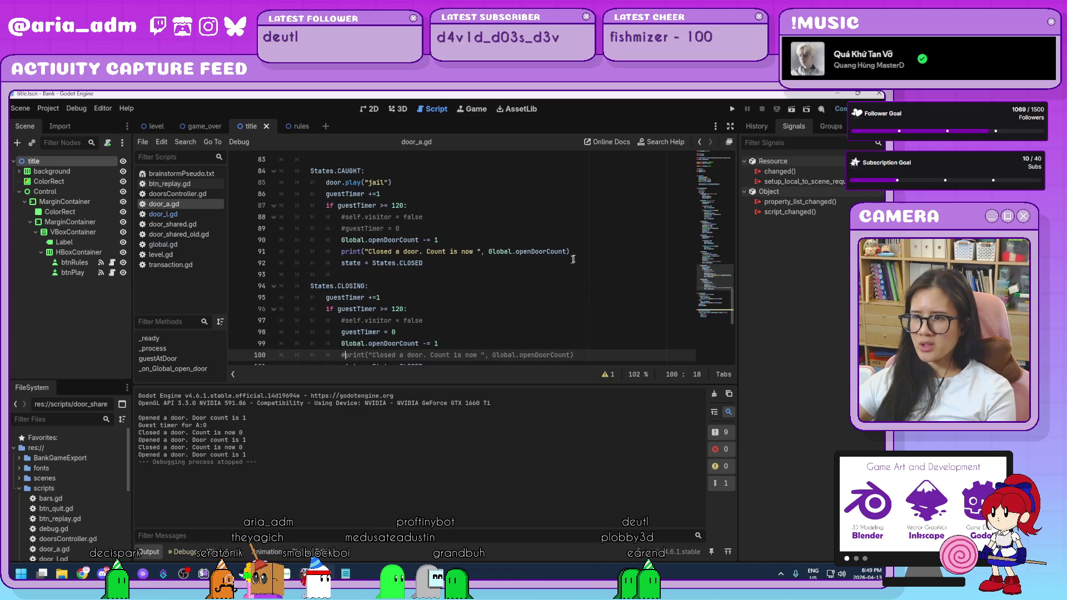
pyautogui.moveTo(570, 251); pyautogui.dragTo(362, 251)
pyautogui.click(341, 253)
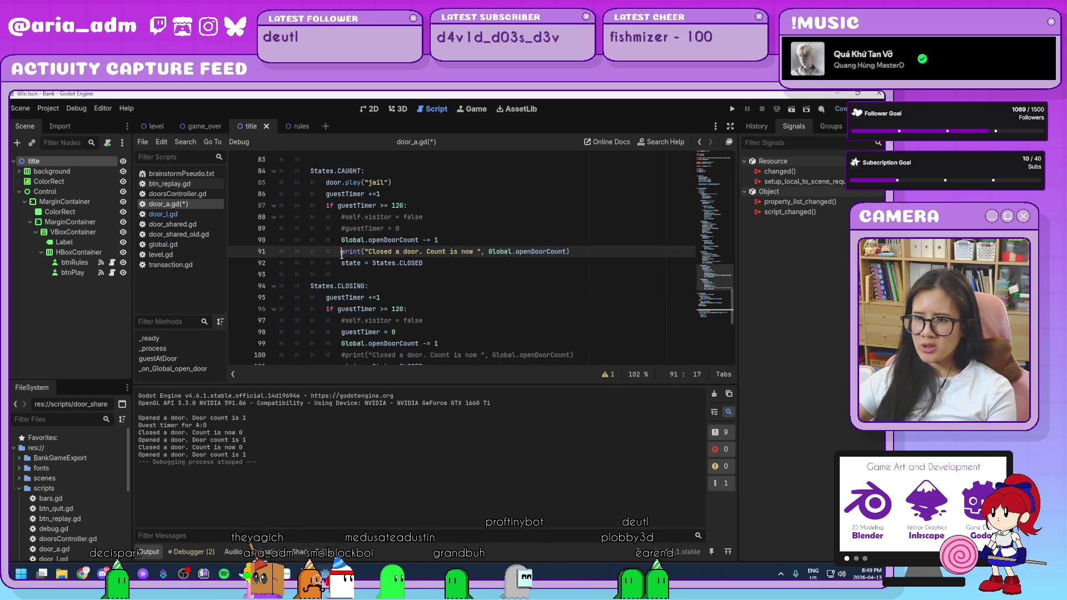
pyautogui.write('#')
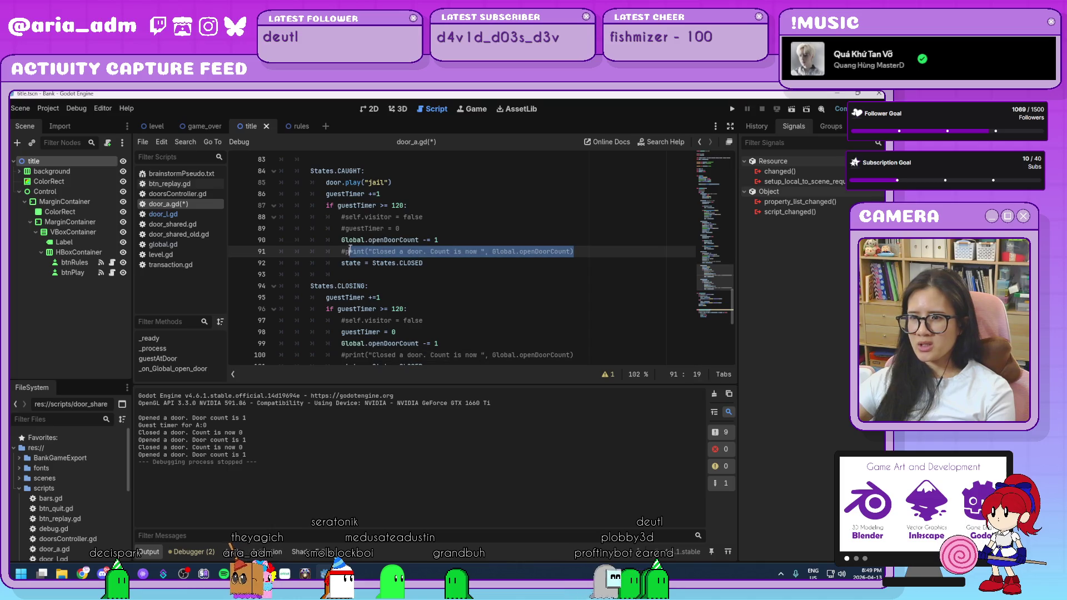
pyautogui.scroll(5, 466, 269)
pyautogui.scroll(10, 467, 269)
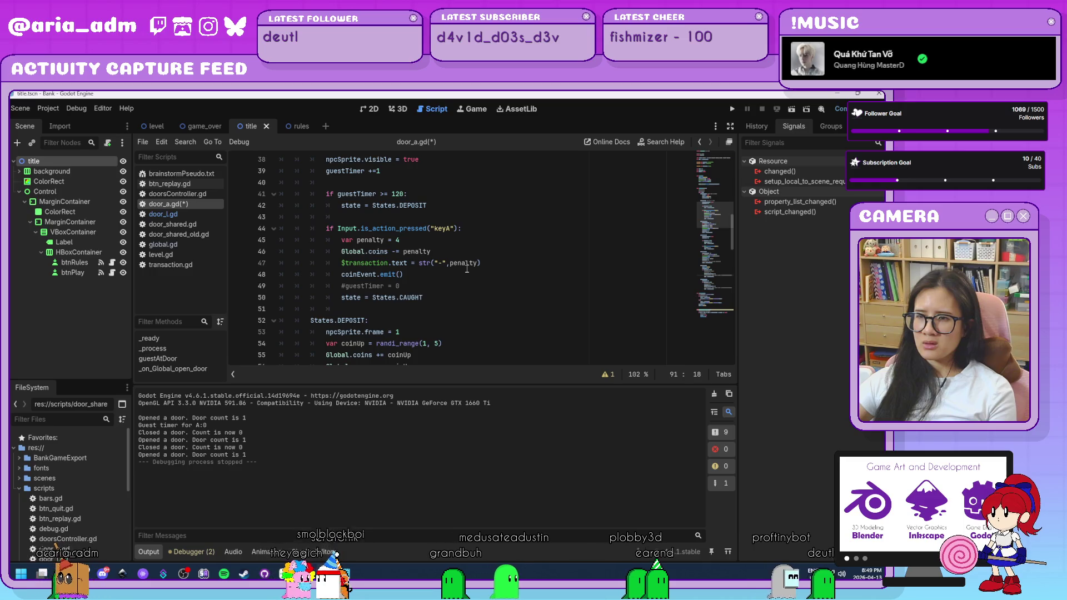
pyautogui.scroll(-6, 468, 267)
pyautogui.scroll(-9, 470, 265)
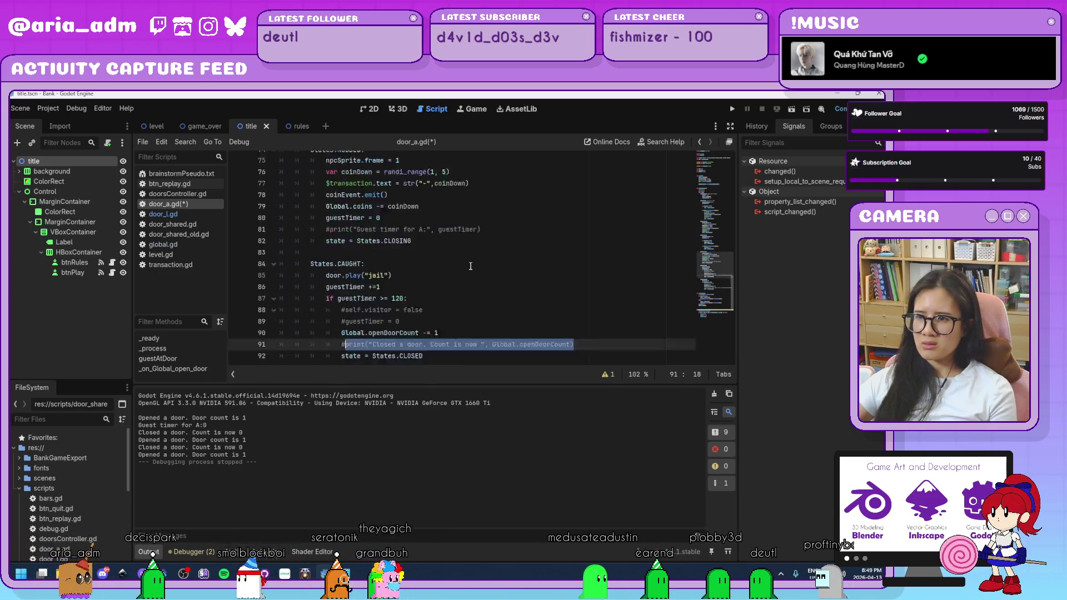
pyautogui.scroll(-2, 470, 266)
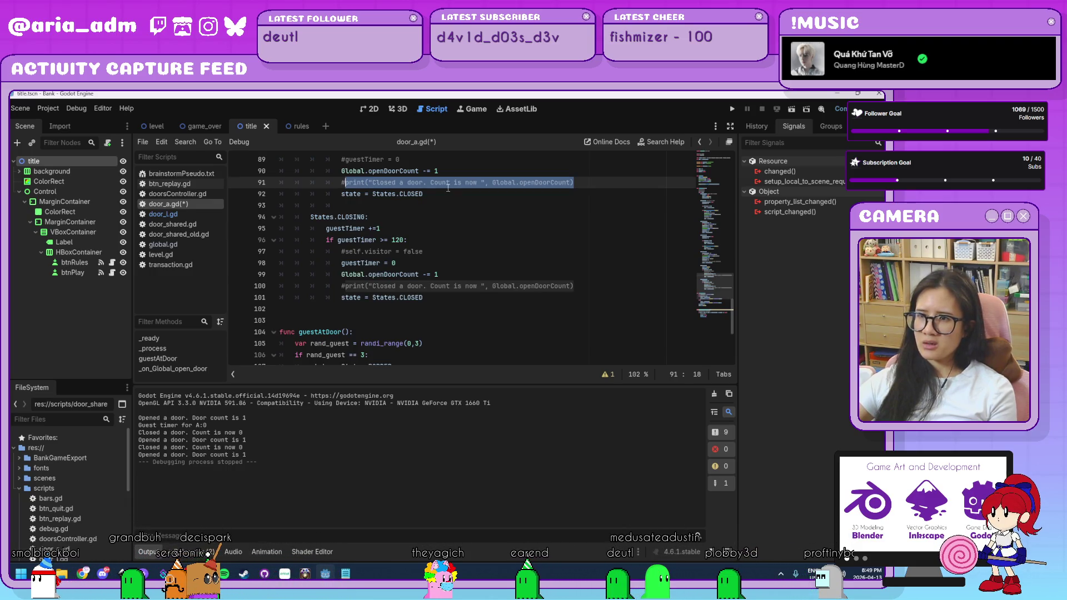
pyautogui.press('Left')
pyautogui.press('BackSpace')
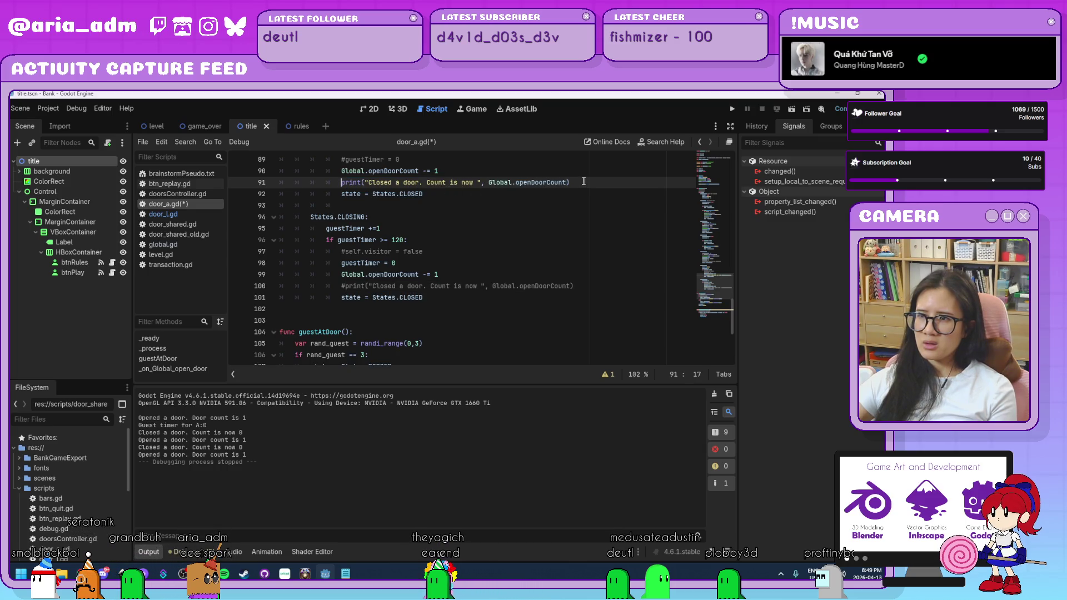
# Move the CAUGHT print call below state = States.CLOSED and delete the leftover empty line 91
pyautogui.moveTo(355, 181); pyautogui.dragTo(341, 182)
pyautogui.hotkey('ctrl', 'x')
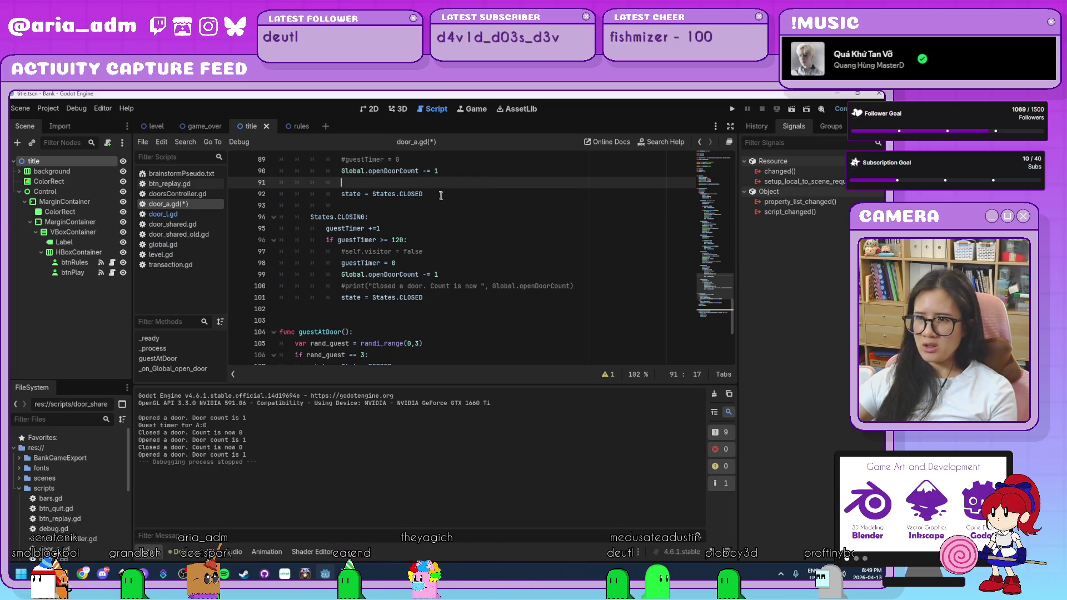
pyautogui.click(441, 193)
pyautogui.press('Return')
pyautogui.hotkey('ctrl', 'v')
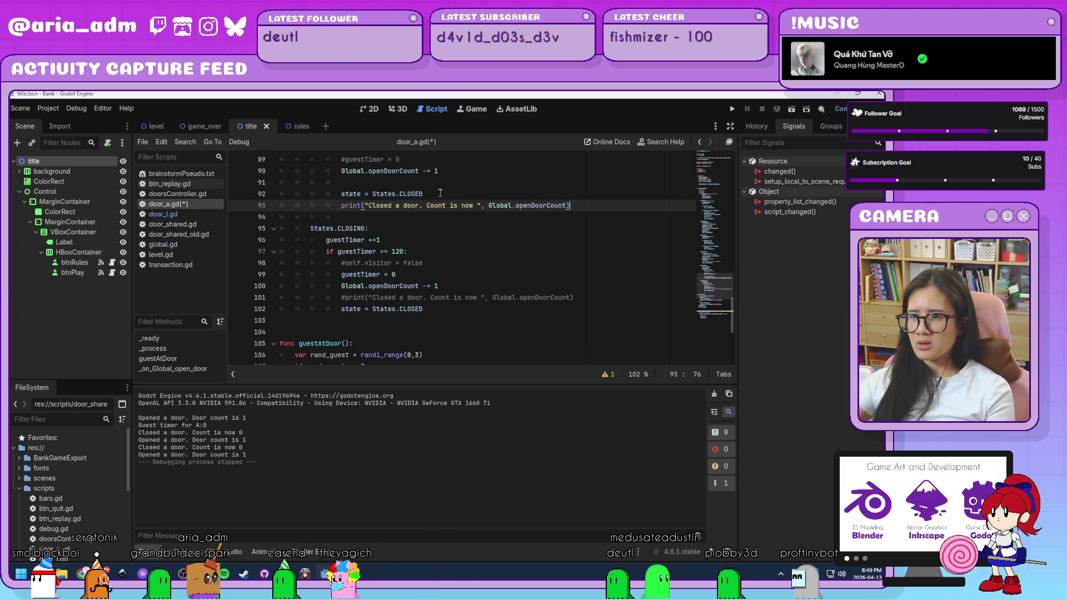
pyautogui.click(411, 183)
pyautogui.press('BackSpace')
pyautogui.press('BackSpace')
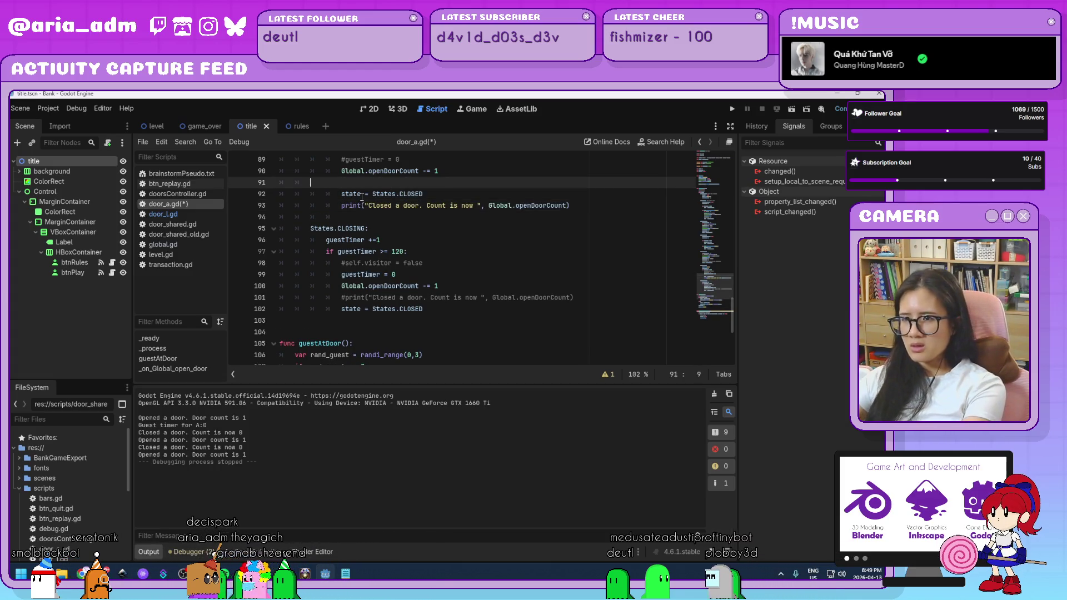
pyautogui.press('BackSpace')
pyautogui.press('BackSpace')
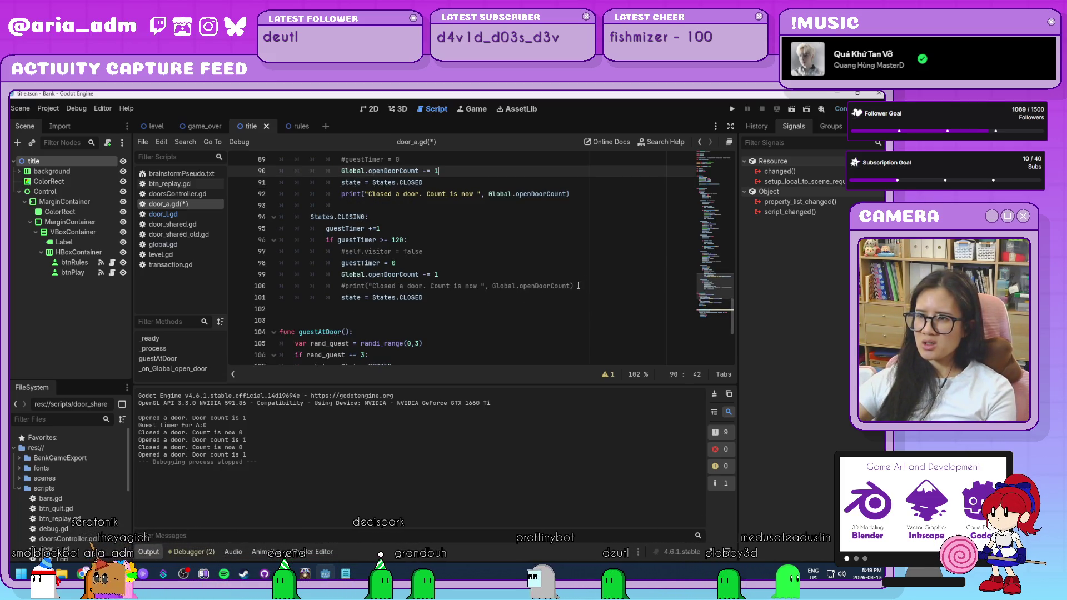
# Uncomment the CLOSING print with Ctrl+K and move it below state = States.CLOSED
pyautogui.moveTo(578, 285); pyautogui.dragTo(280, 286)
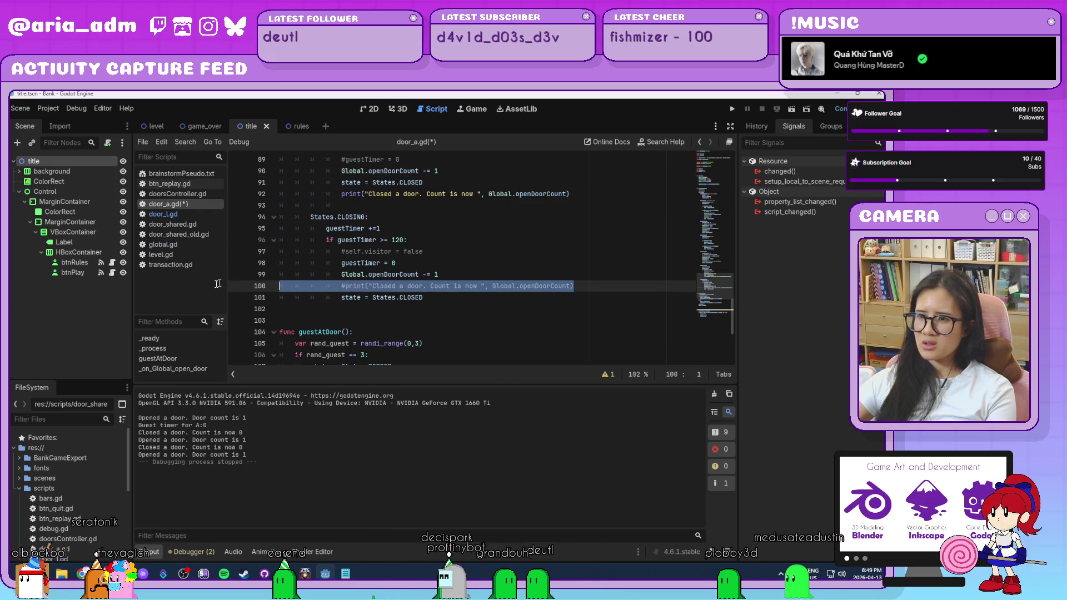
pyautogui.hotkey('ctrl', 'k')
pyautogui.press('End')
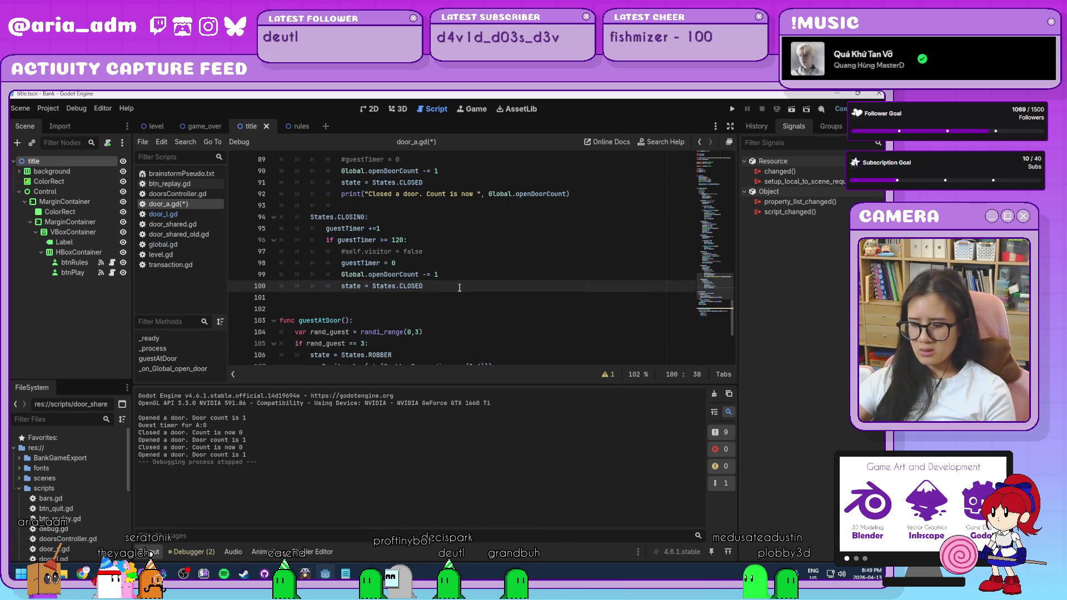
pyautogui.hotkey('alt', 'Down')
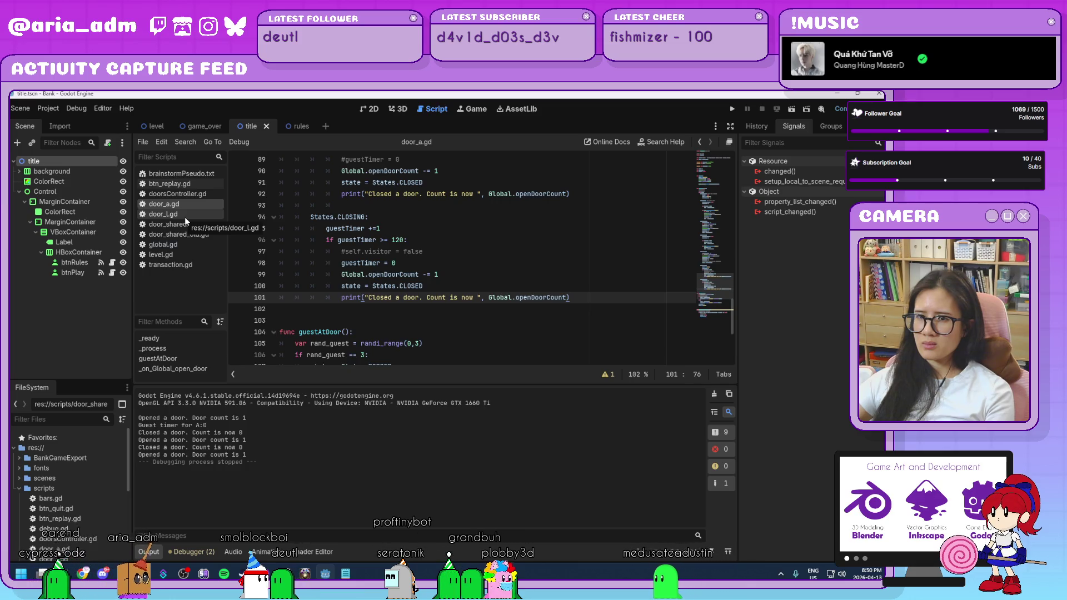
# Look over door_l.gd, the level scene in 2D view and level.gd, then reopen door_a.gd
pyautogui.click(167, 214)
pyautogui.click(206, 204)
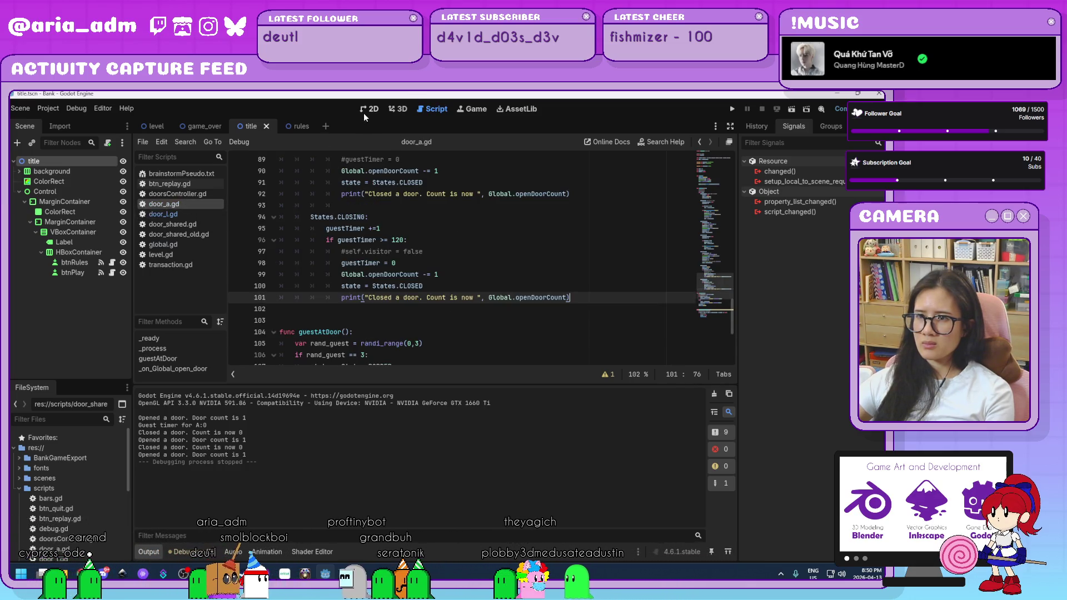
pyautogui.click(366, 109)
pyautogui.click(140, 127)
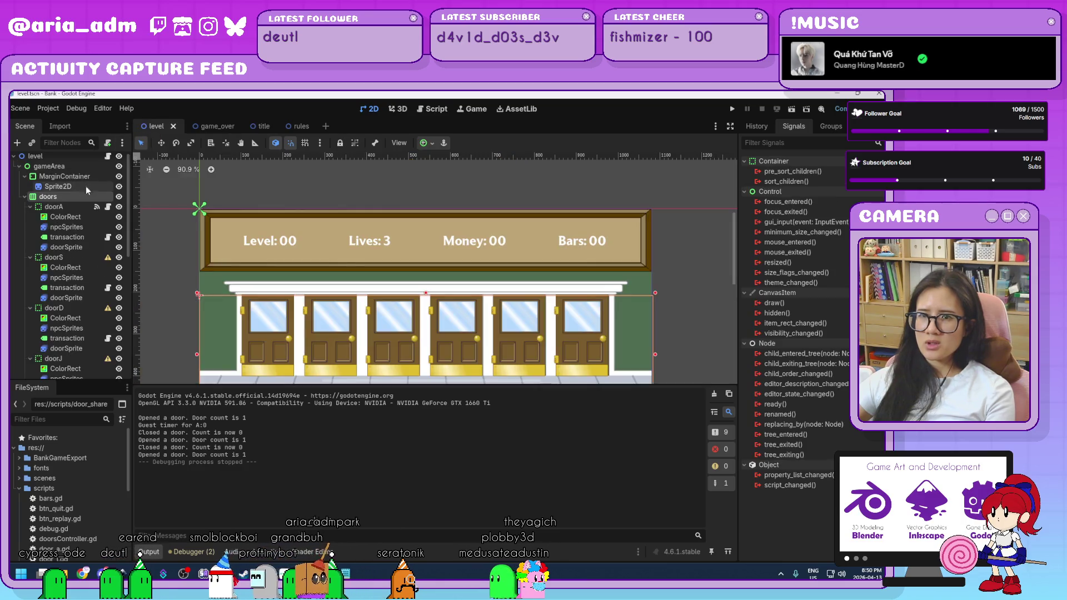
pyautogui.scroll(-5, 85, 209)
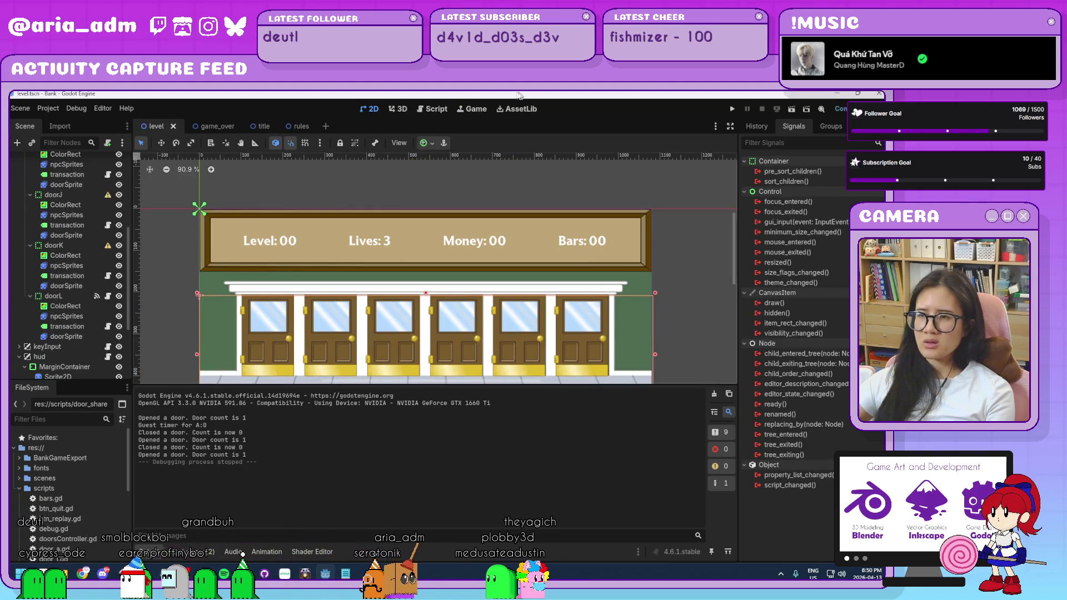
pyautogui.click(437, 109)
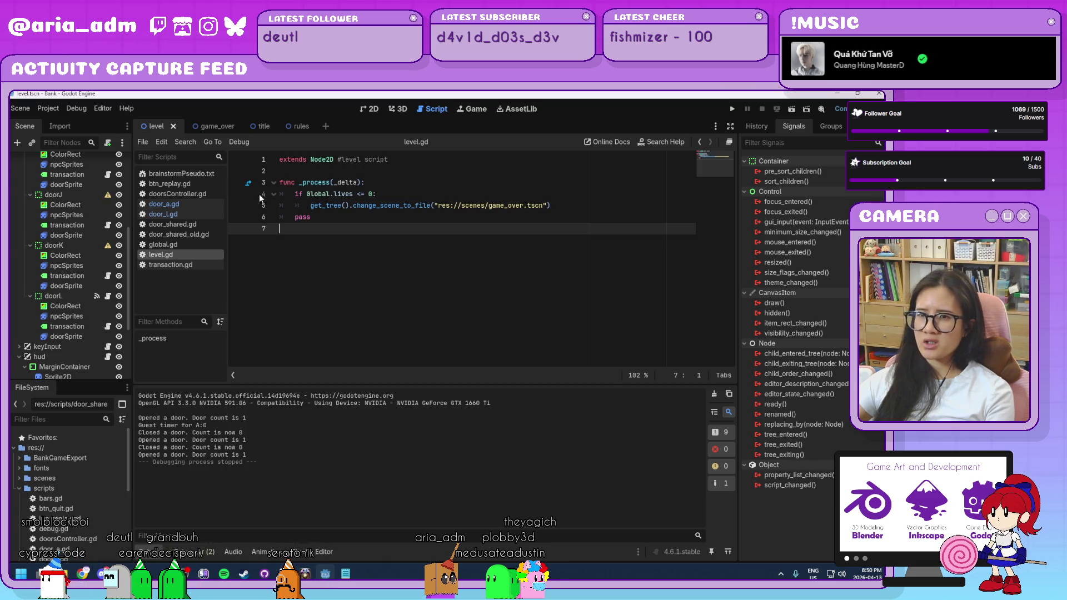
pyautogui.click(167, 204)
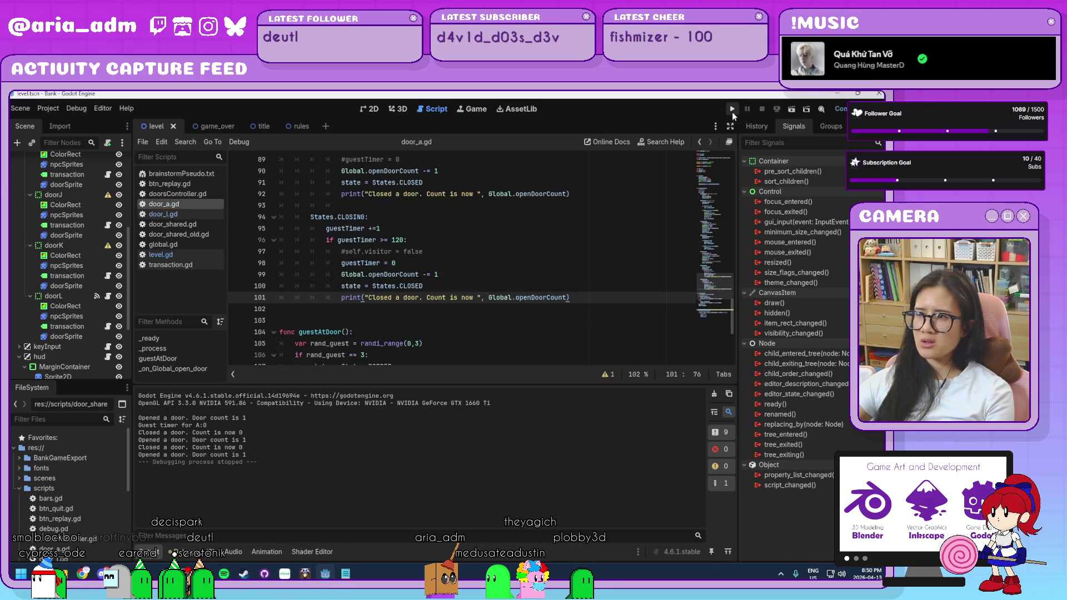
# Run the bank game, serve door L guests to reach 6 coins, then stop it with F8
pyautogui.click(732, 110)
pyautogui.moveTo(537, 154); pyautogui.dragTo(679, 118)
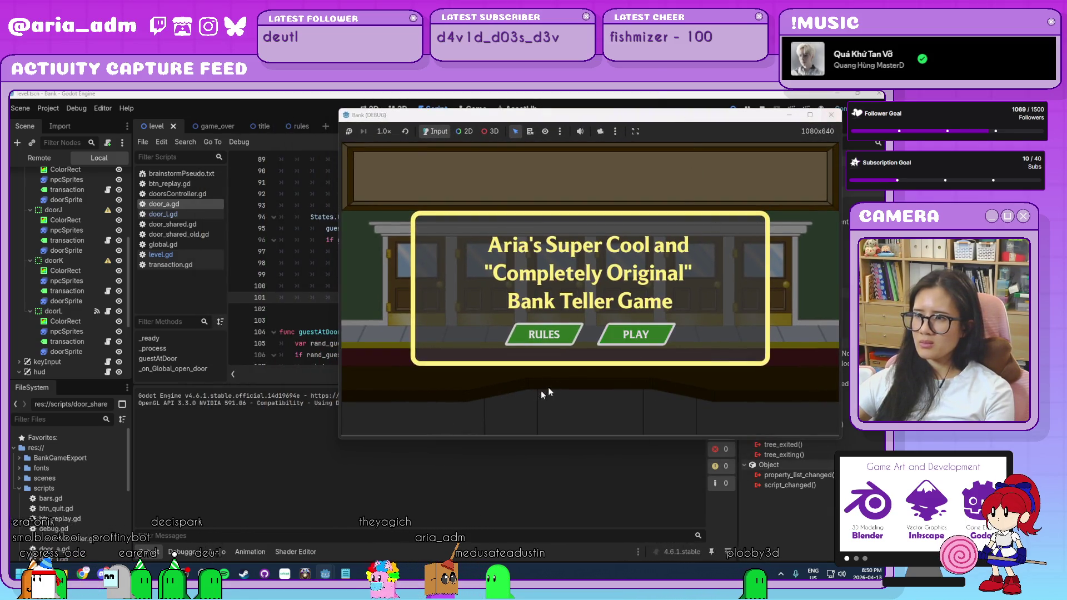
pyautogui.click(633, 342)
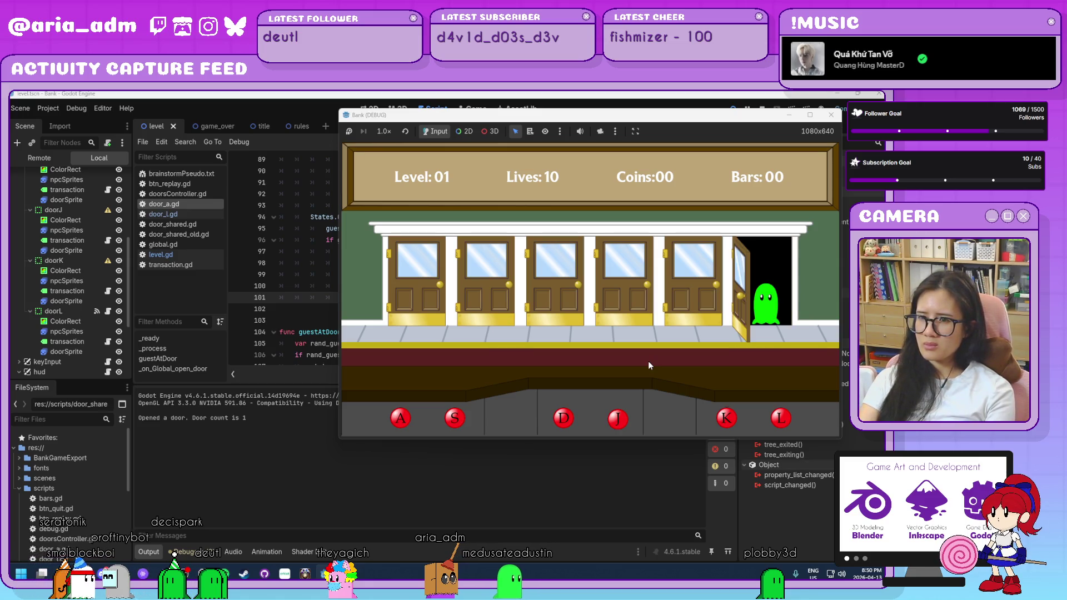
pyautogui.press('l')
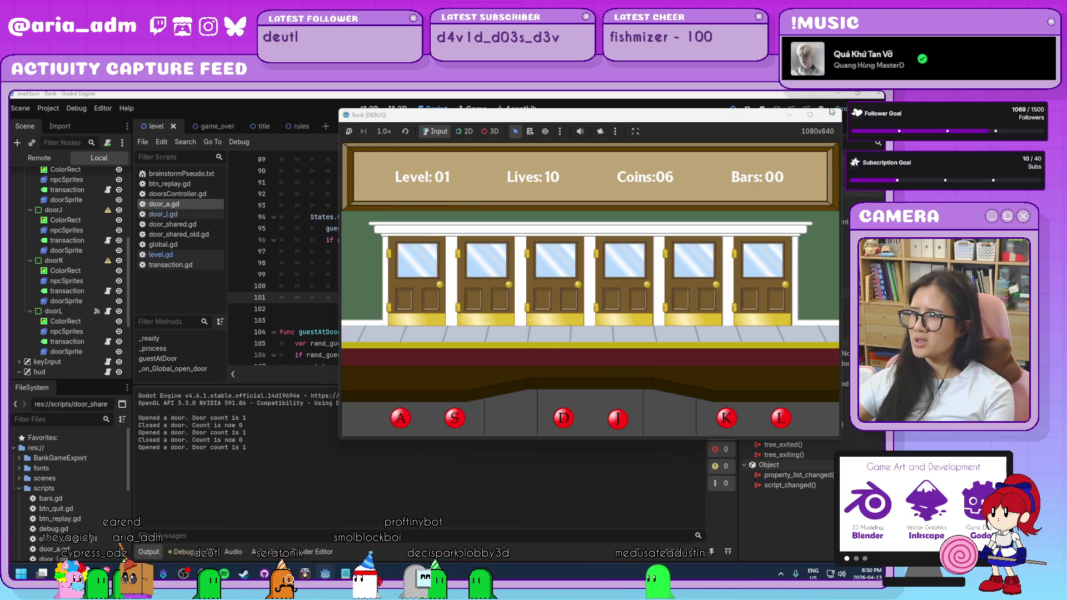
pyautogui.press('F8')
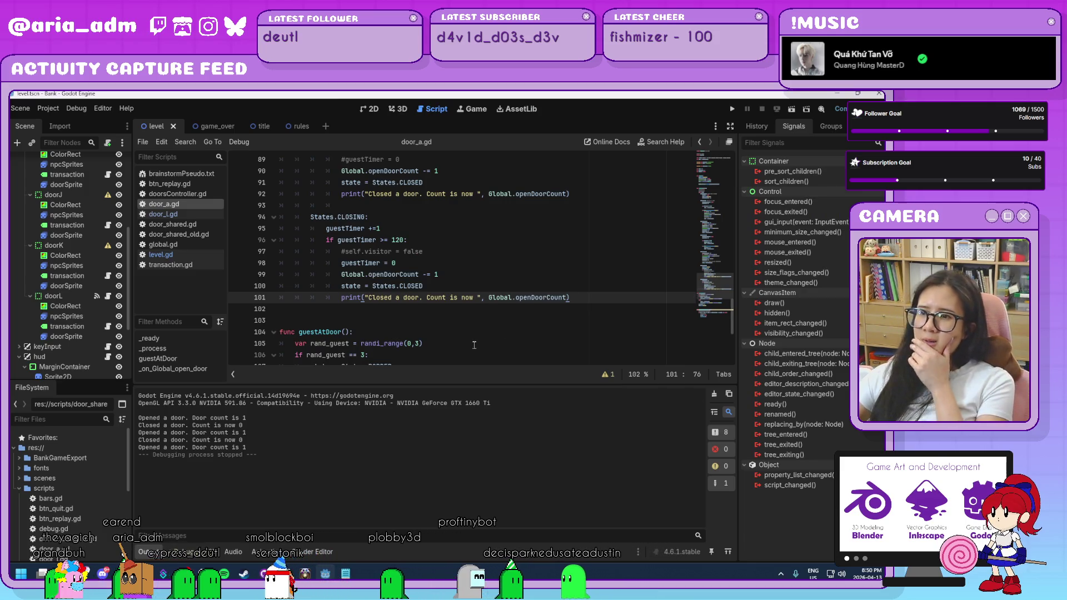
# Enlarge the script editor above Output and review guestAtDoor and _on_Global_open_door in door_a.gd
pyautogui.moveTo(492, 389); pyautogui.dragTo(494, 446)
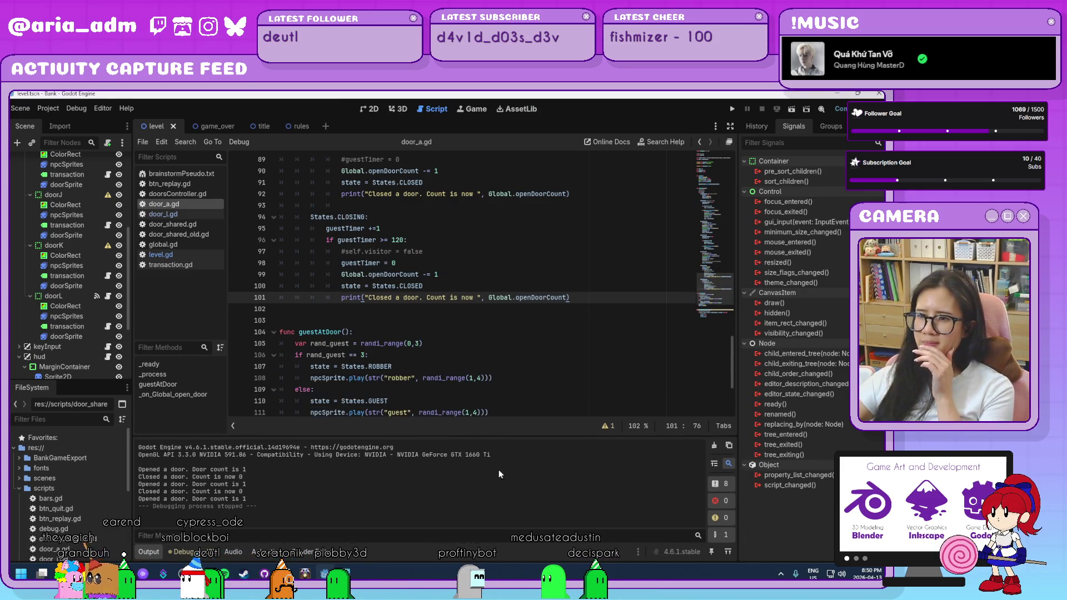
pyautogui.scroll(-2, 505, 350)
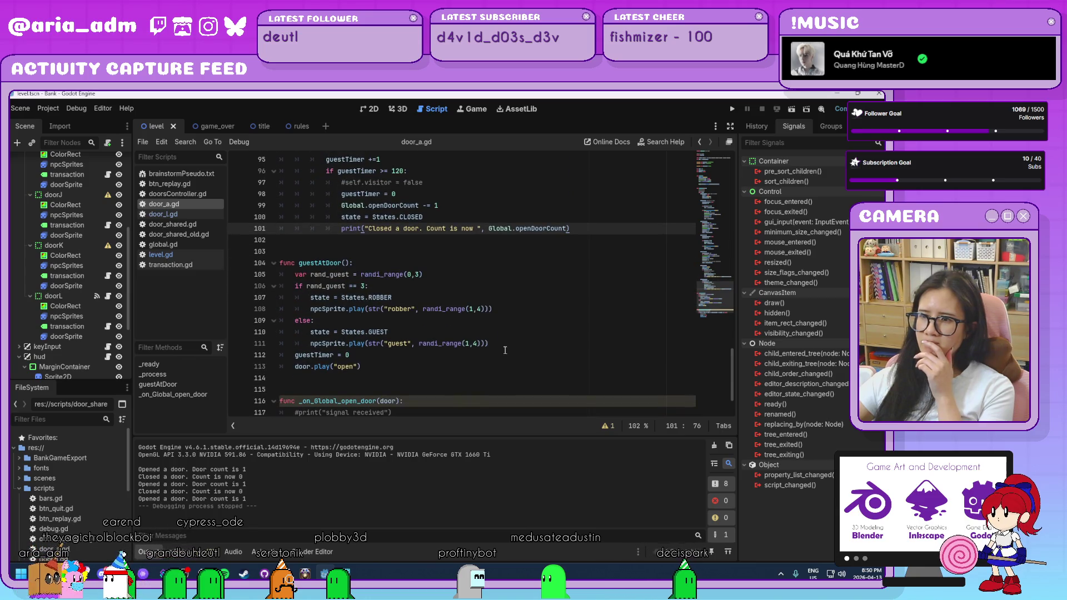
pyautogui.scroll(-2, 505, 350)
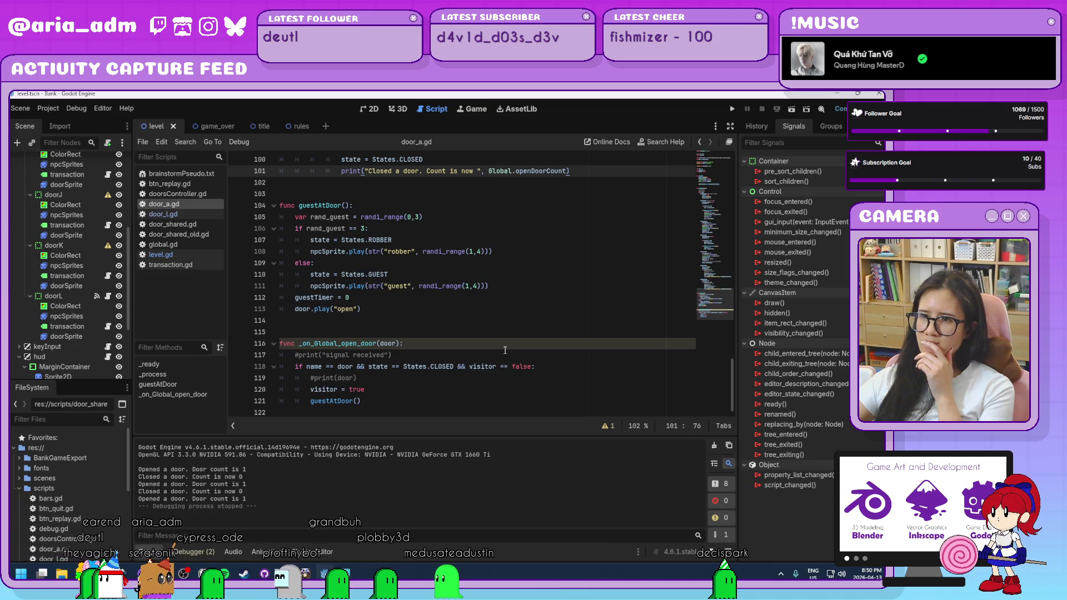
pyautogui.scroll(2, 505, 350)
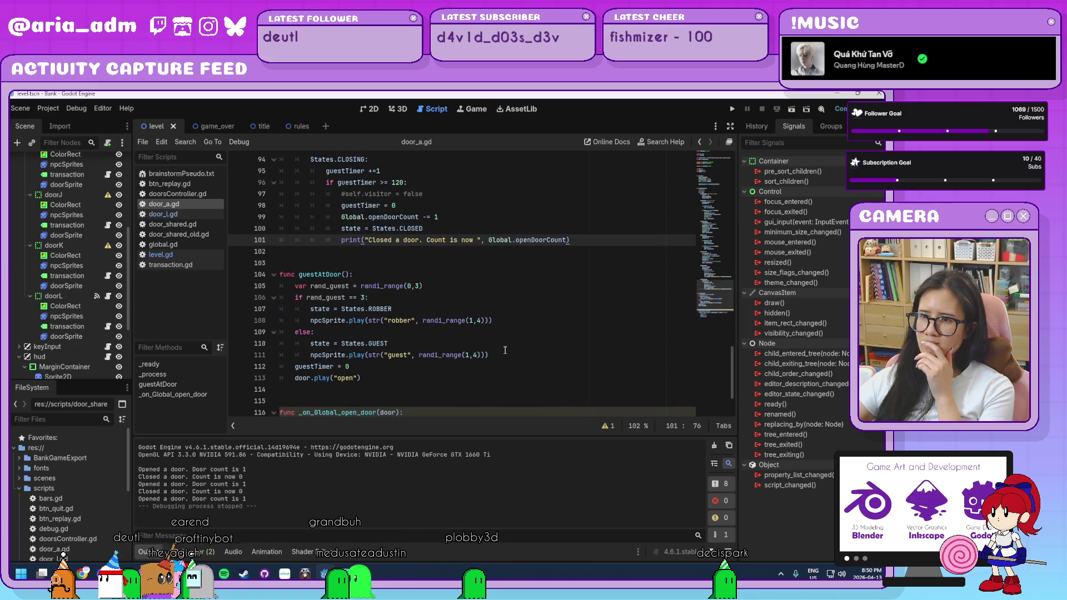
pyautogui.scroll(-2, 505, 350)
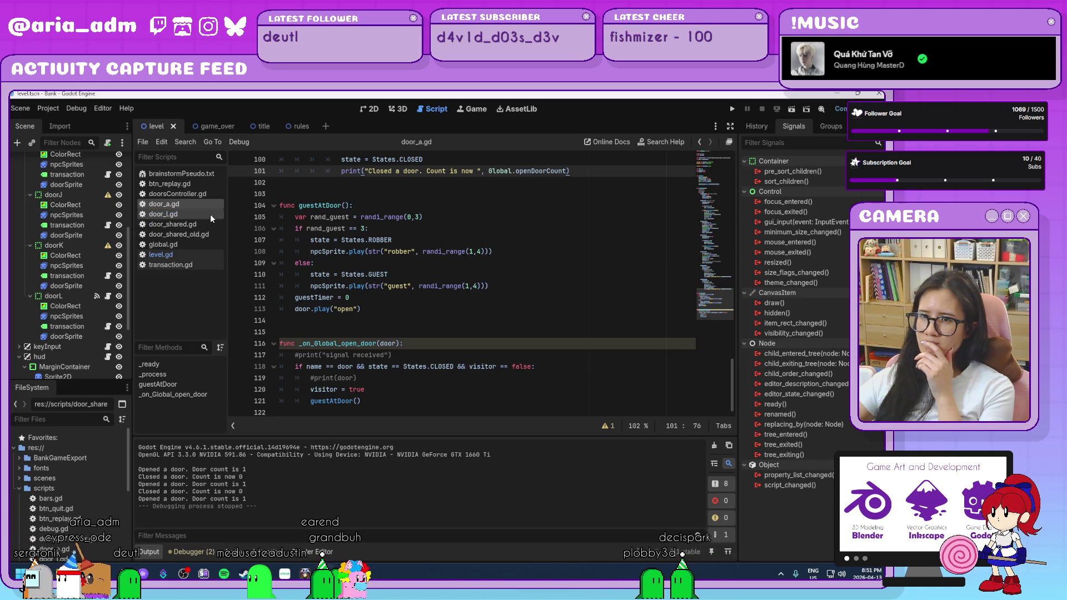
# Delete the "Opened a door. Door count is" print from global.gd's open(), then return to door_a.gd
pyautogui.click(205, 243)
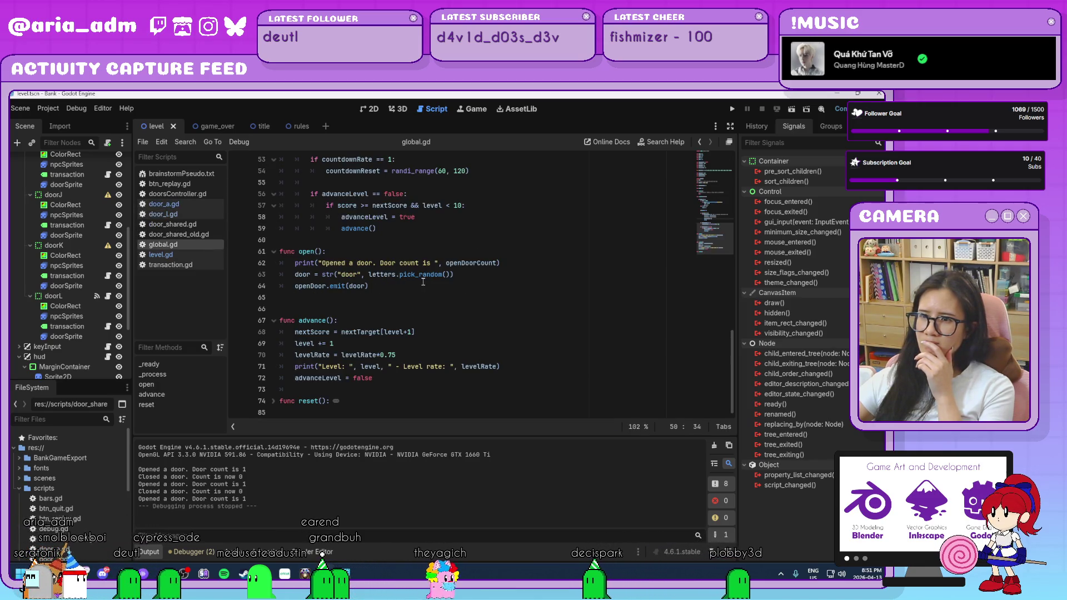
pyautogui.click(500, 263)
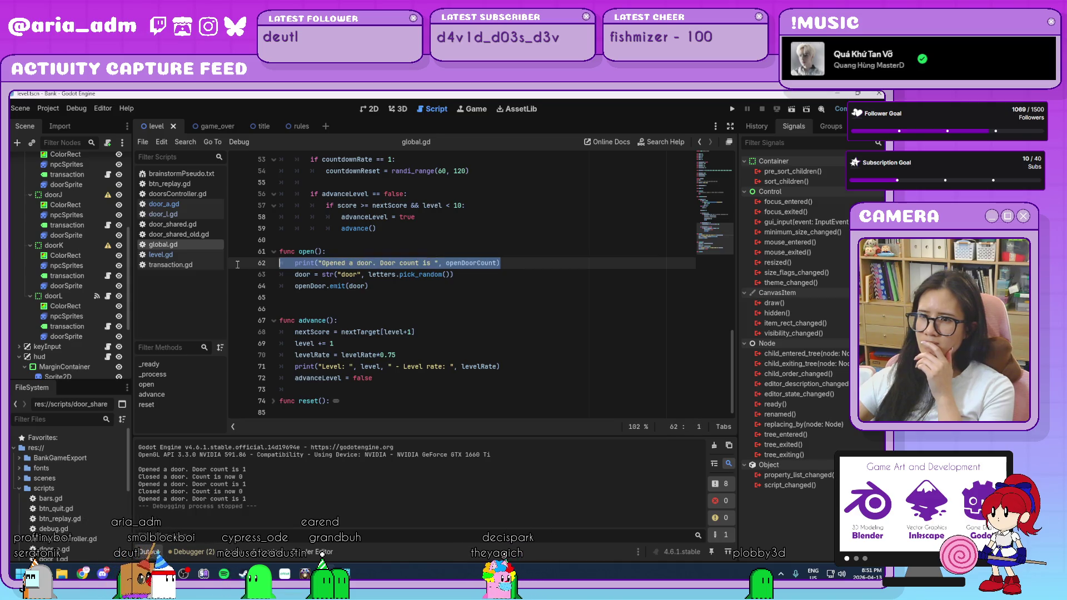
pyautogui.press('Delete')
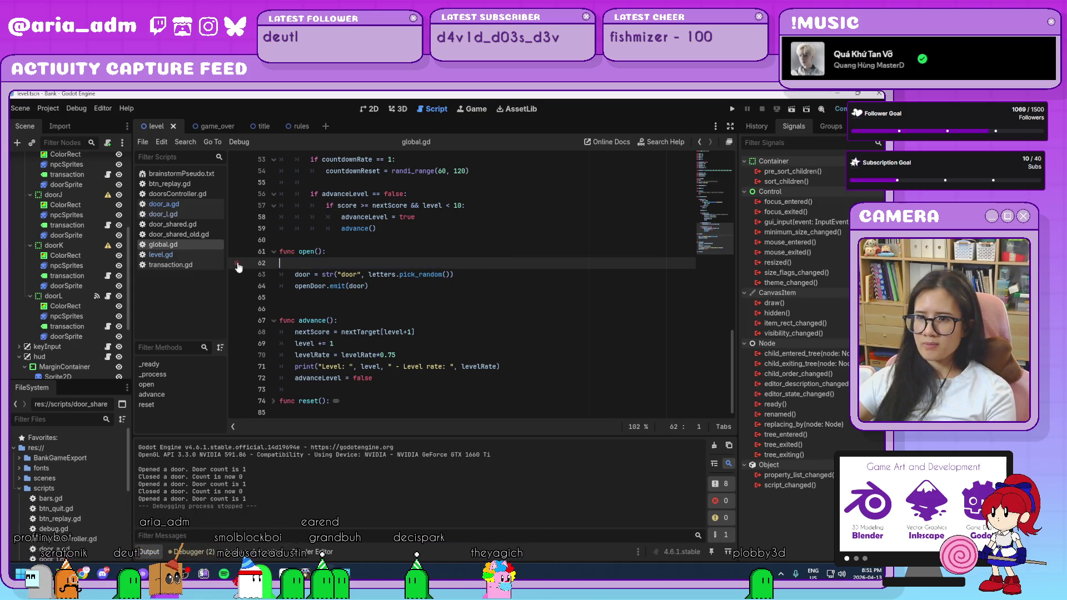
pyautogui.press('Delete')
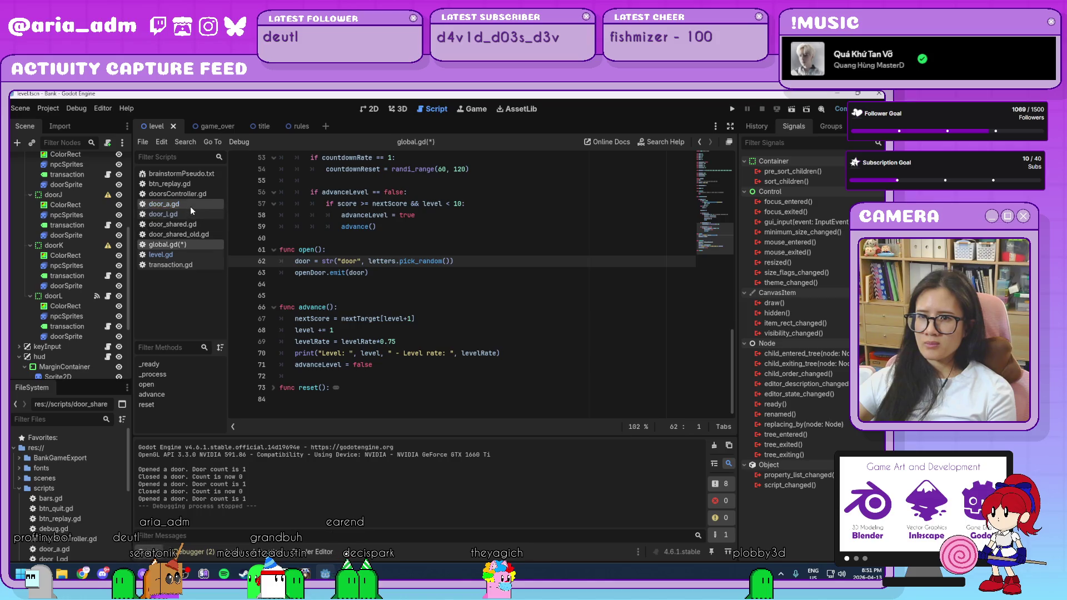
pyautogui.click(191, 206)
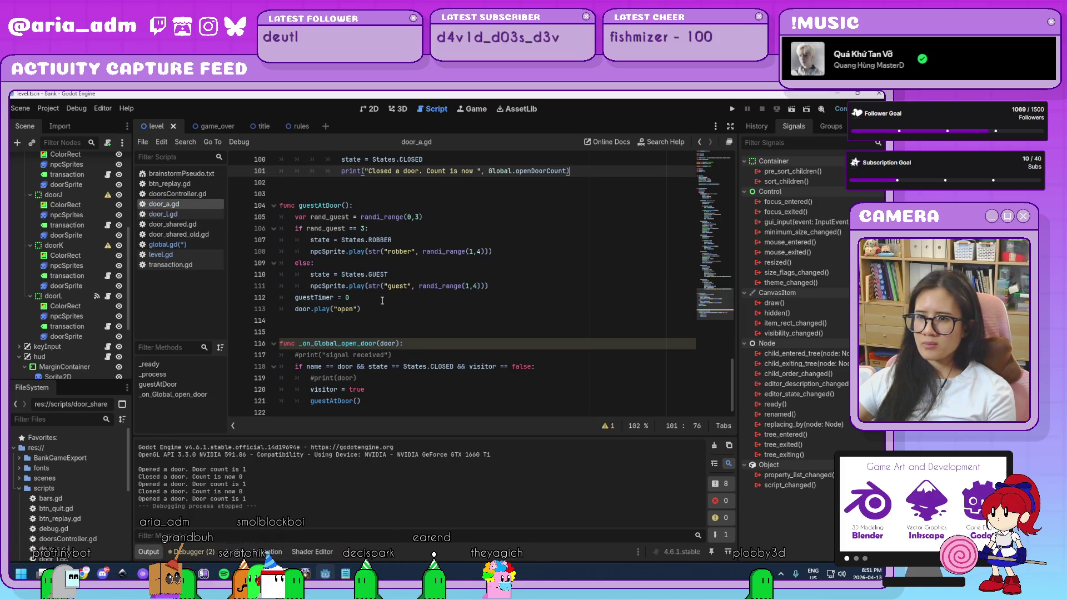
# Add an indented empty line right after door.play("open") in guestAtDoor
pyautogui.click(382, 301)
pyautogui.press('Return')
pyautogui.press('Return')
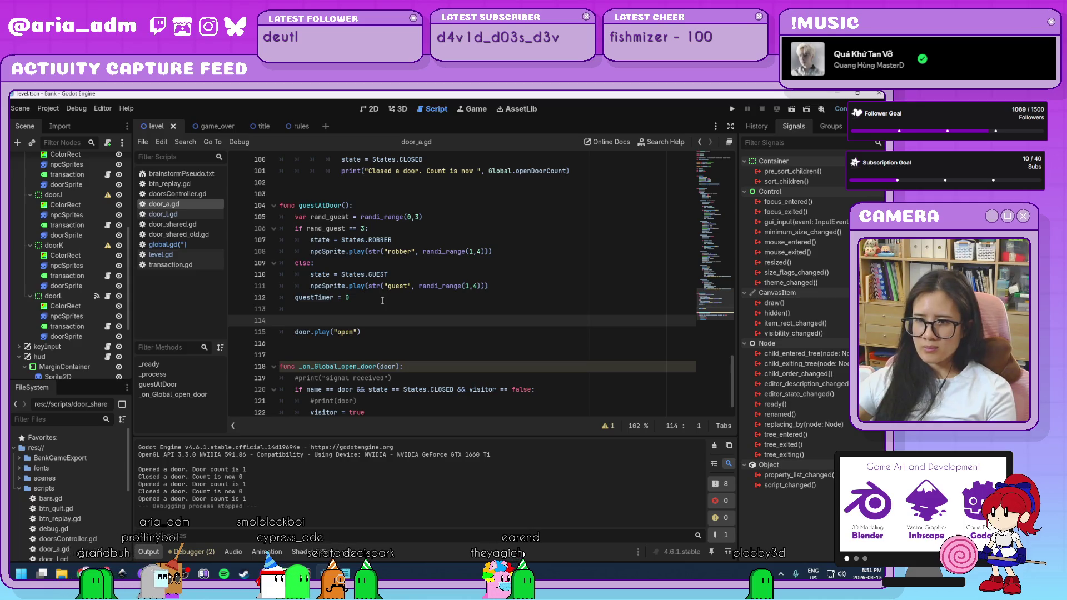
pyautogui.press('BackSpace')
pyautogui.press('BackSpace')
pyautogui.click(377, 310)
pyautogui.press('Return')
pyautogui.press('Return')
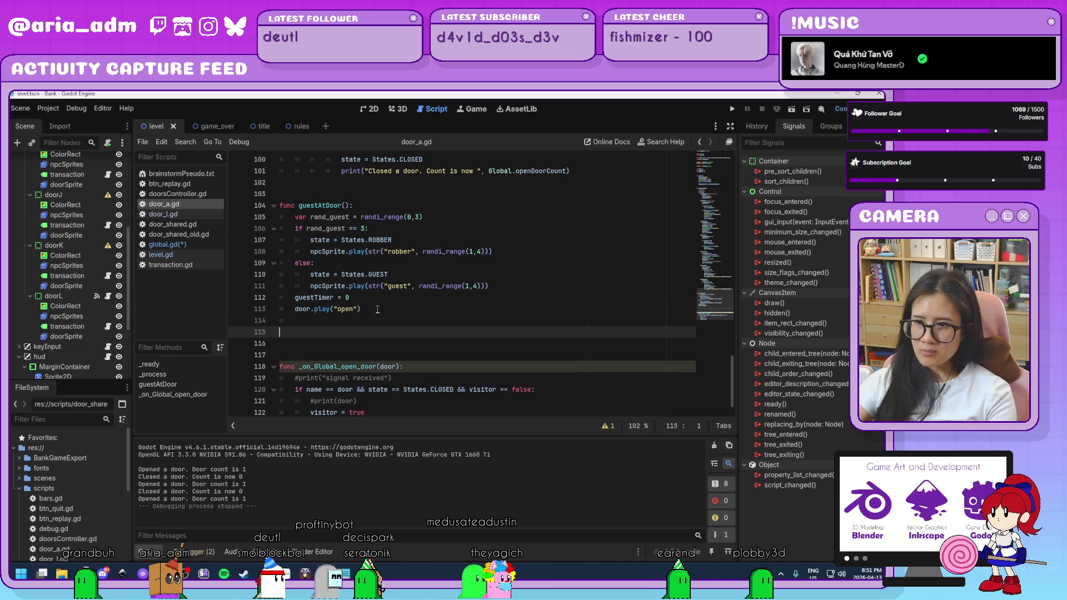
pyautogui.press('BackSpace')
pyautogui.press('BackSpace')
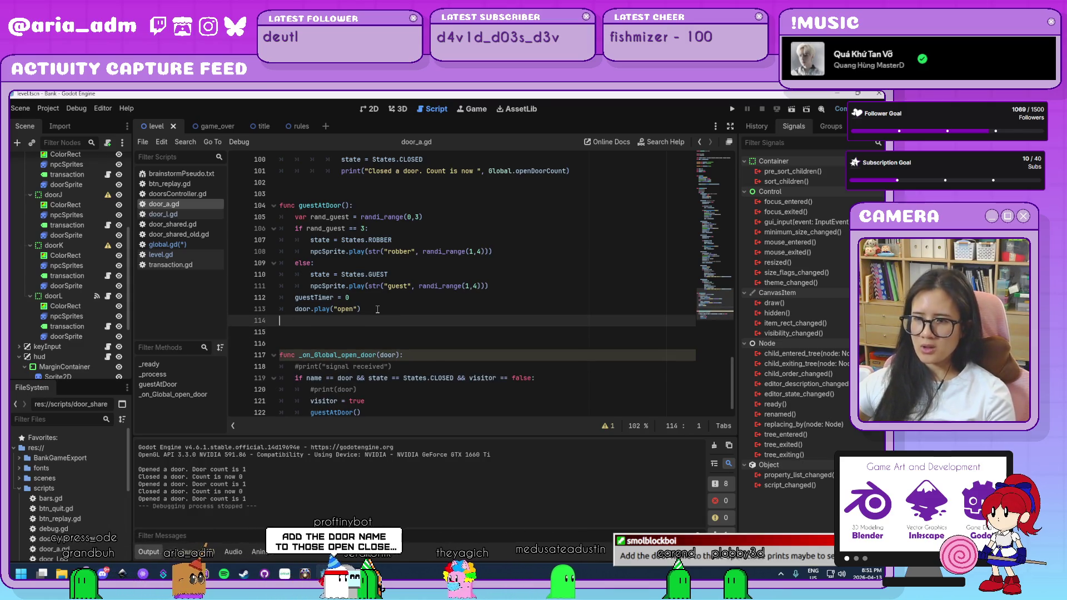
pyautogui.press('Tab')
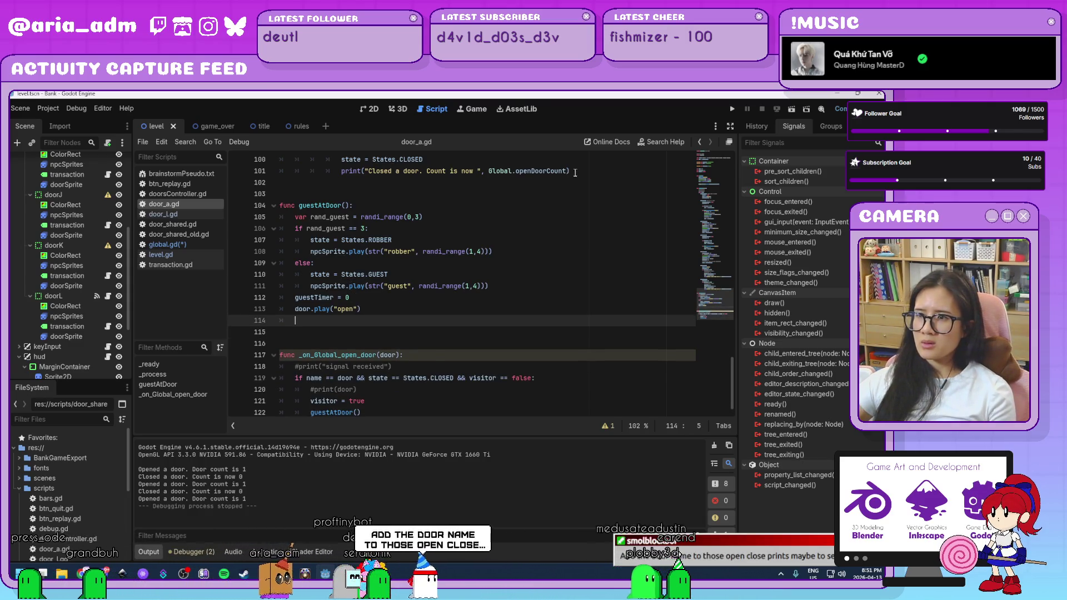
# Fill it with the line 101 print, reworded to "Opened a doorA. Count is now" plus Global.openDoorCount
pyautogui.moveTo(573, 171); pyautogui.dragTo(340, 173)
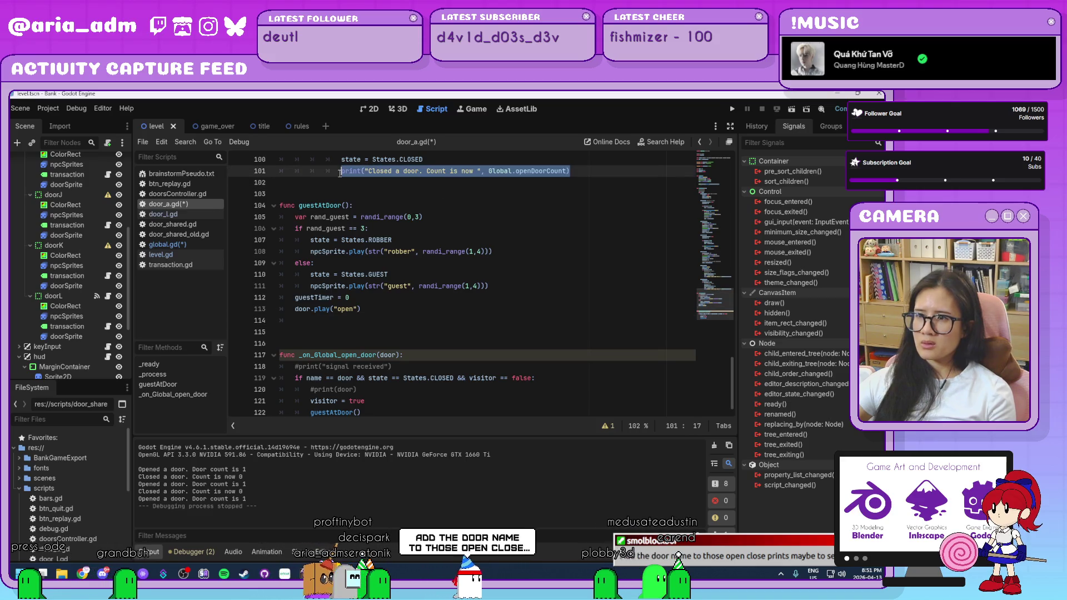
pyautogui.click(351, 322)
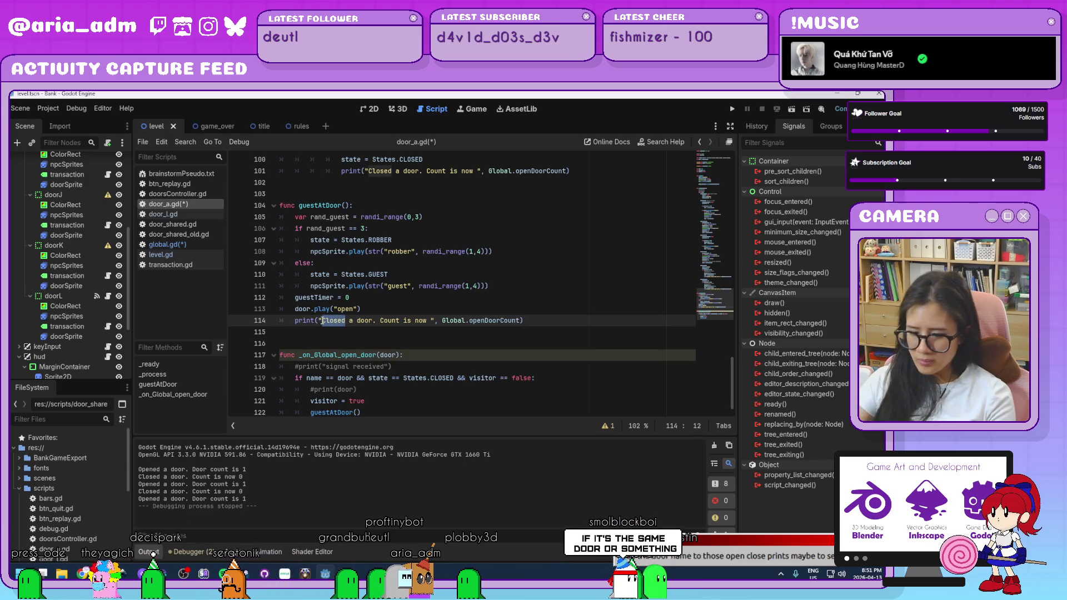
pyautogui.write('Opened')
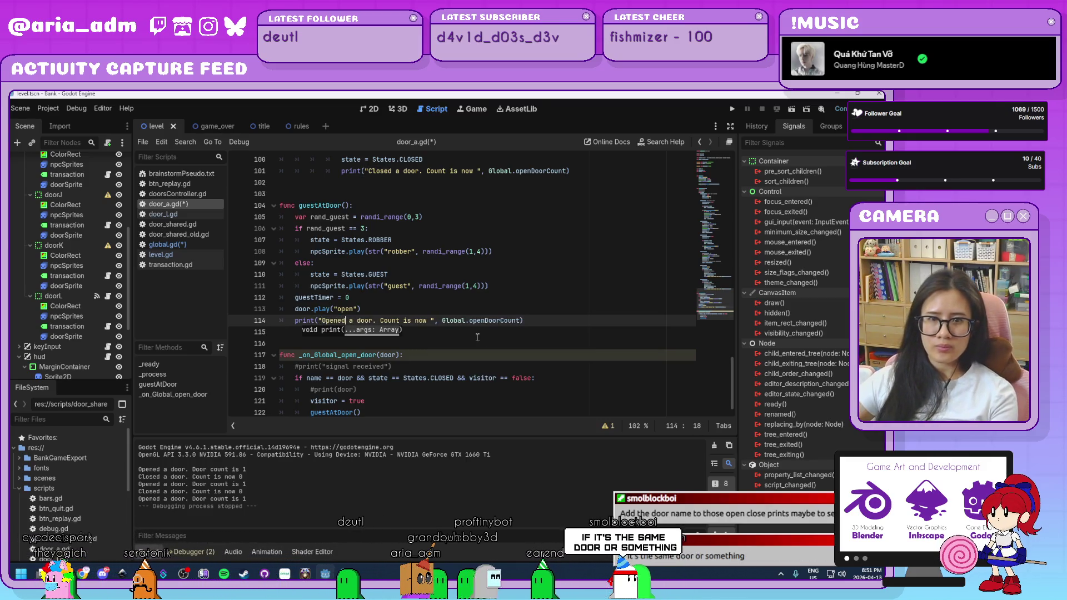
pyautogui.click(548, 367)
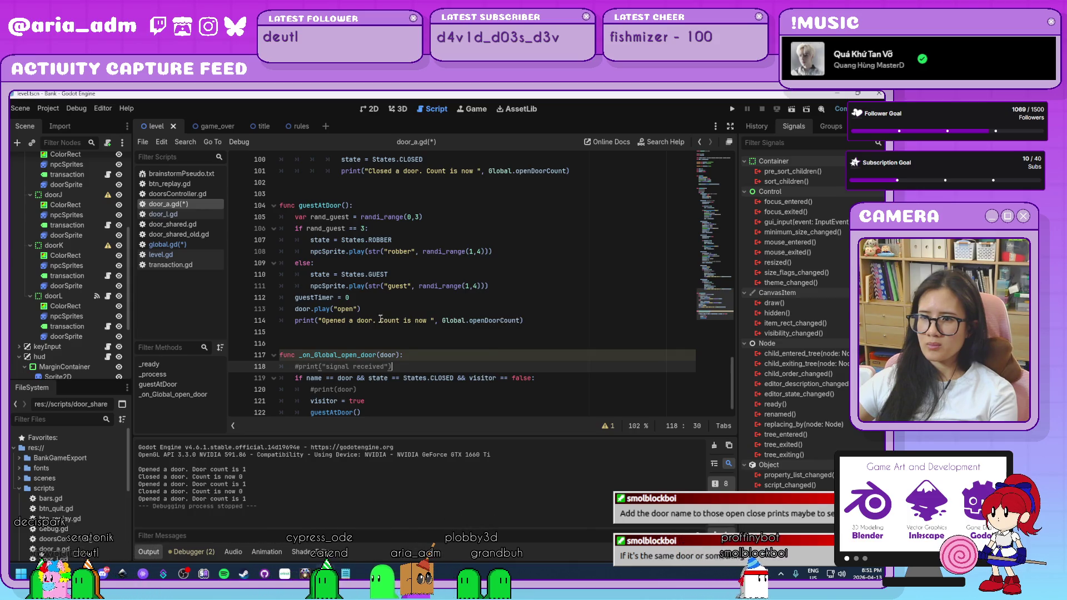
pyautogui.click(373, 321)
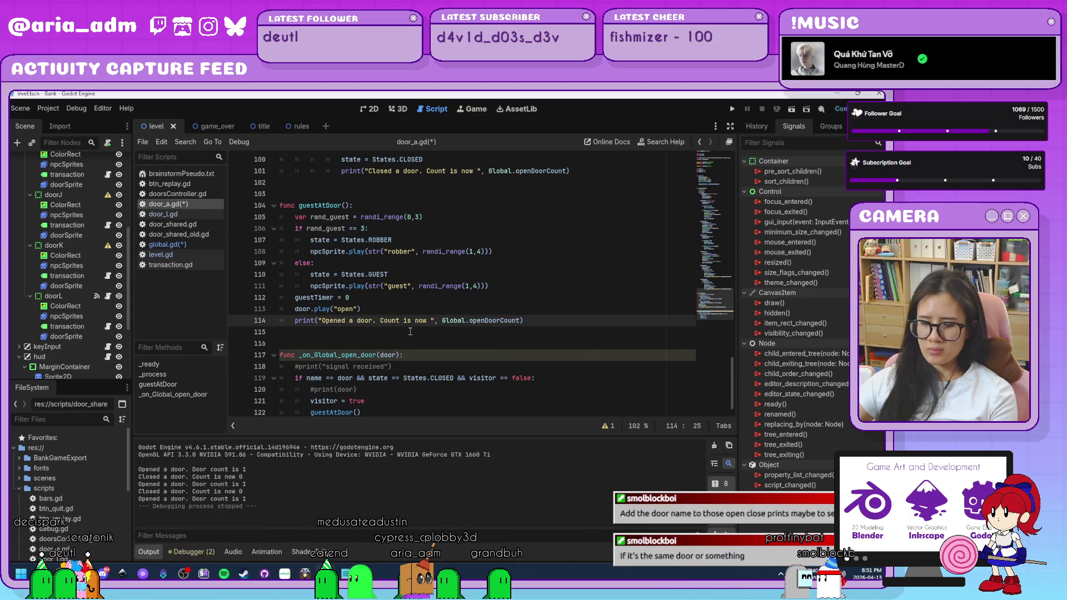
pyautogui.write('A')
pyautogui.click(590, 324)
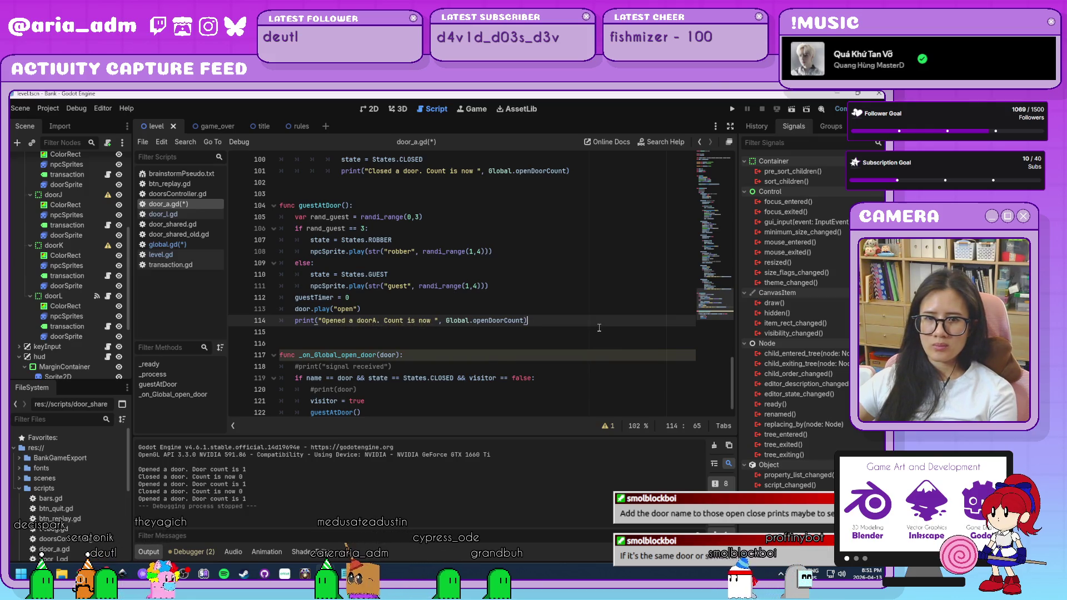
# Run the game, serve the guest at door A, then close the test window
pyautogui.click(731, 108)
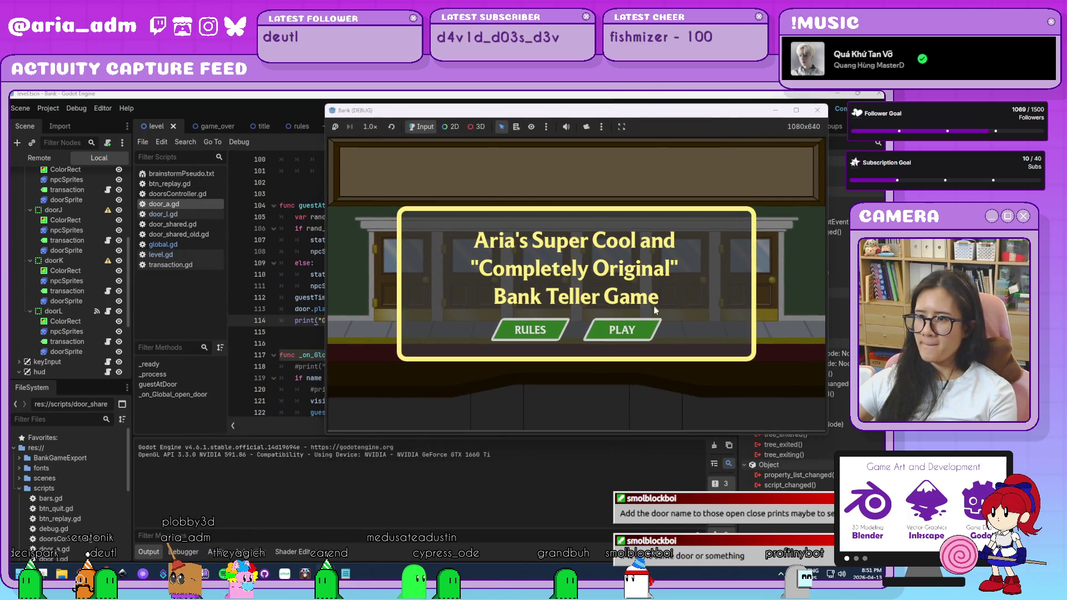
pyautogui.click(645, 331)
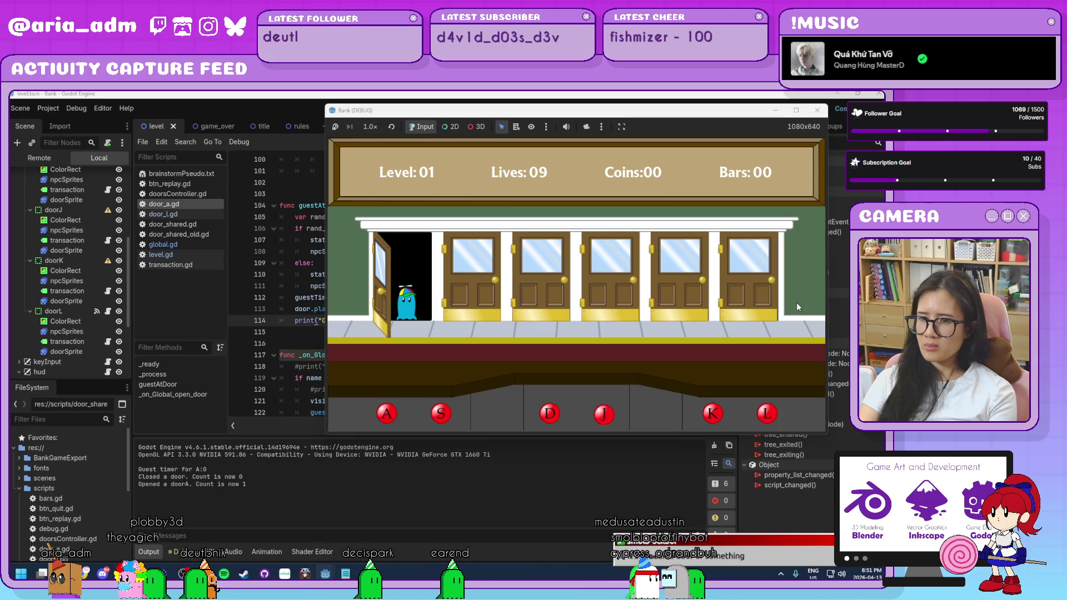
pyautogui.press('a')
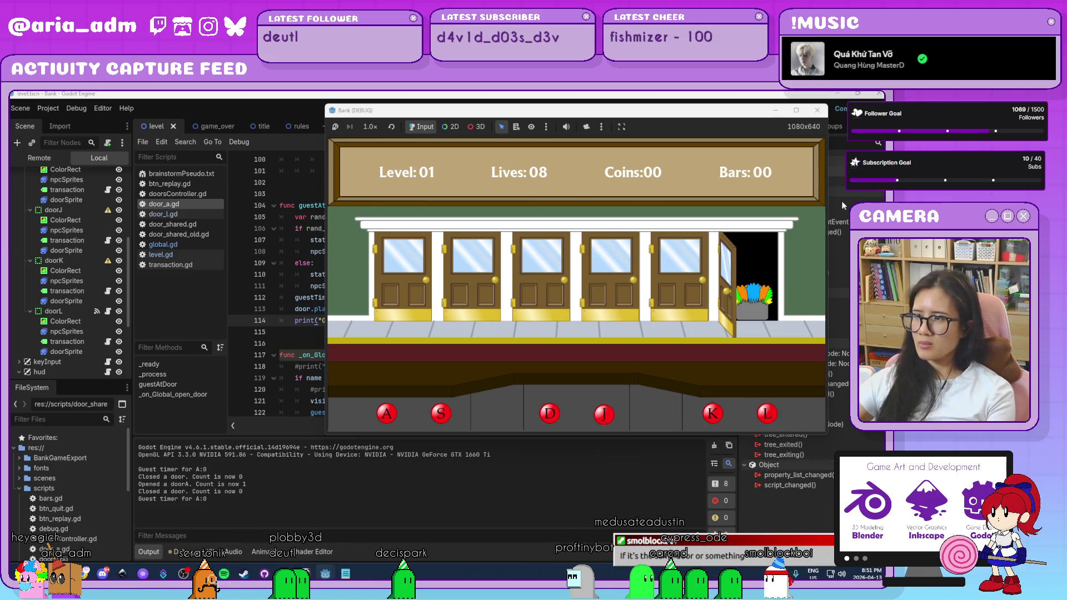
pyautogui.click(816, 112)
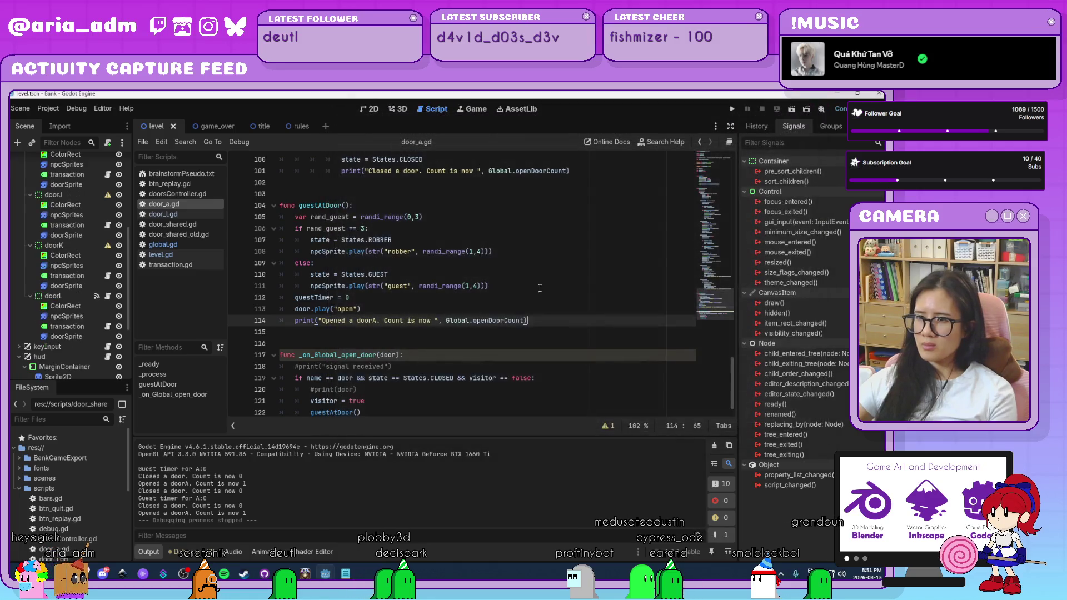
# In door_l.gd, change the keyA action check on line 44 to keyL
pyautogui.click(196, 214)
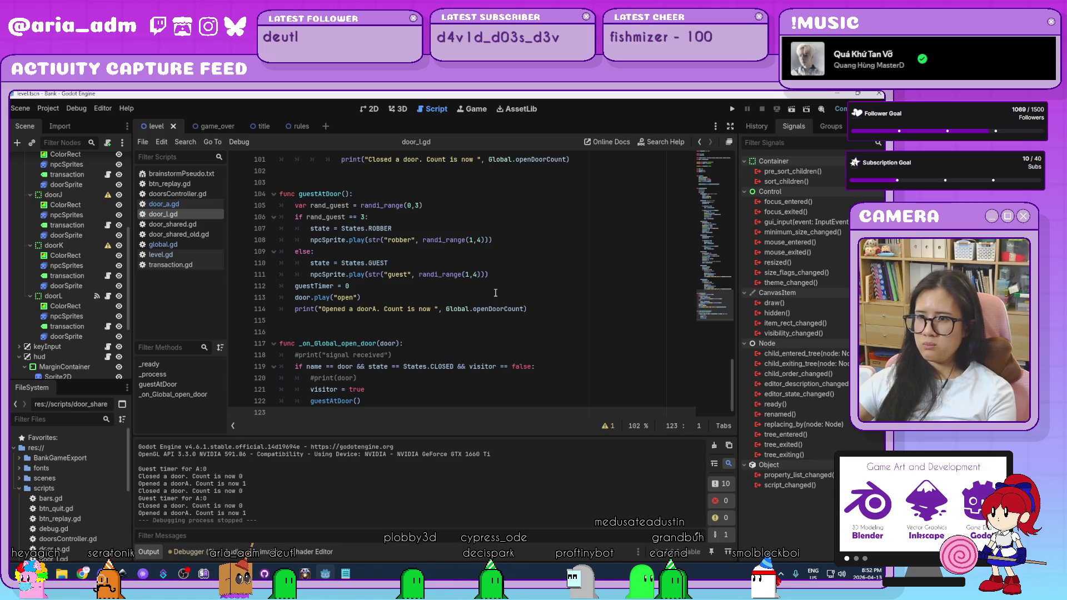
pyautogui.scroll(15, 495, 293)
pyautogui.scroll(-1, 490, 286)
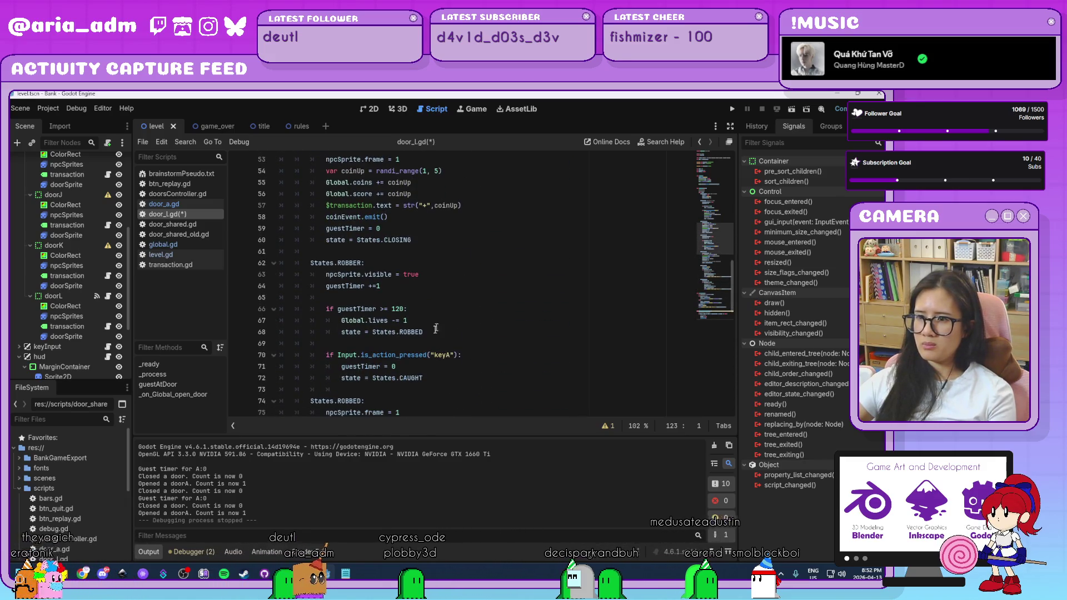
pyautogui.click(449, 354)
pyautogui.write('L')
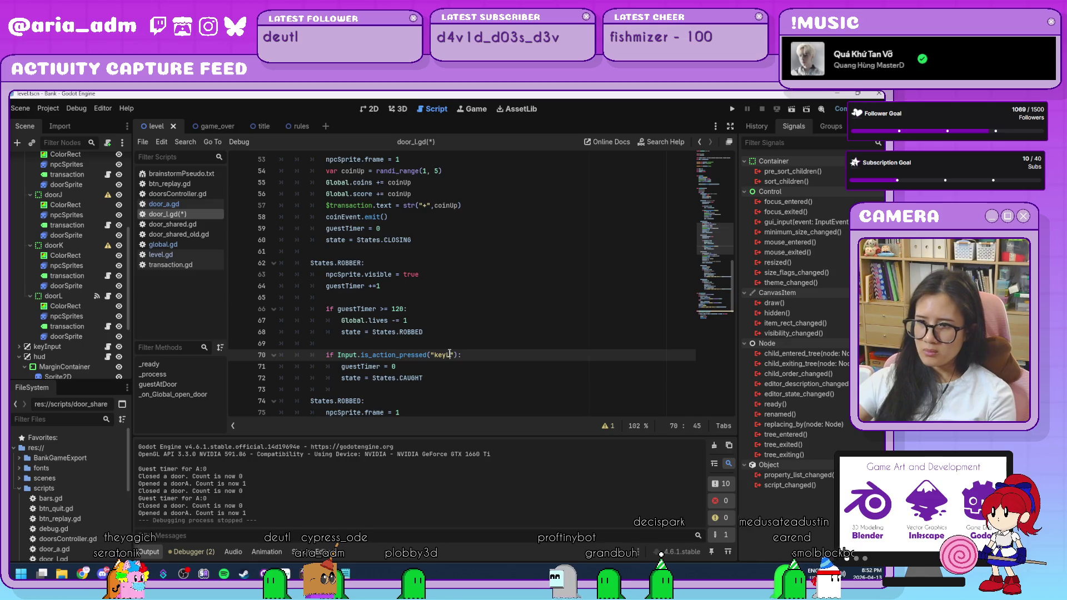
pyautogui.scroll(6, 473, 311)
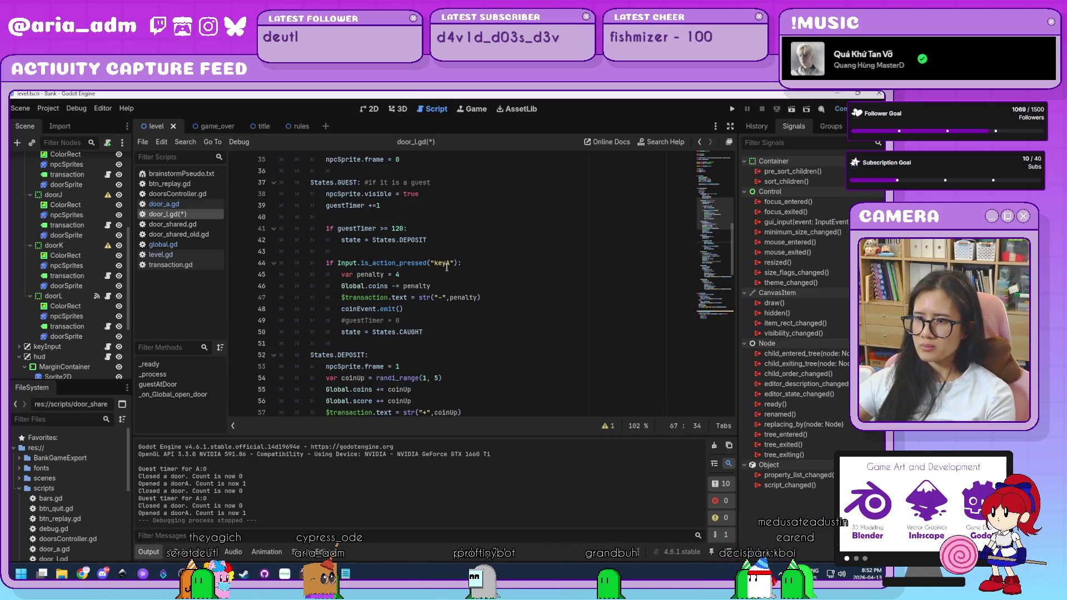
pyautogui.click(449, 263)
pyautogui.press('BackSpace')
pyautogui.write('D')
pyautogui.press('BackSpace')
pyautogui.write('L')
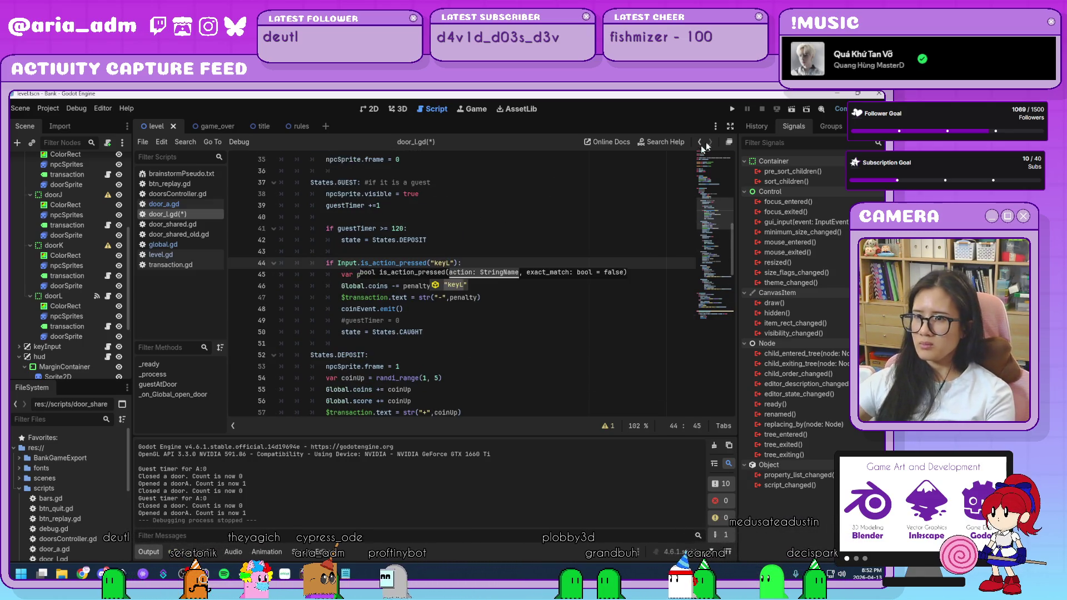
# Change the line 114 print label from doorA to doorL and launch the game
pyautogui.scroll(-20, 297, 388)
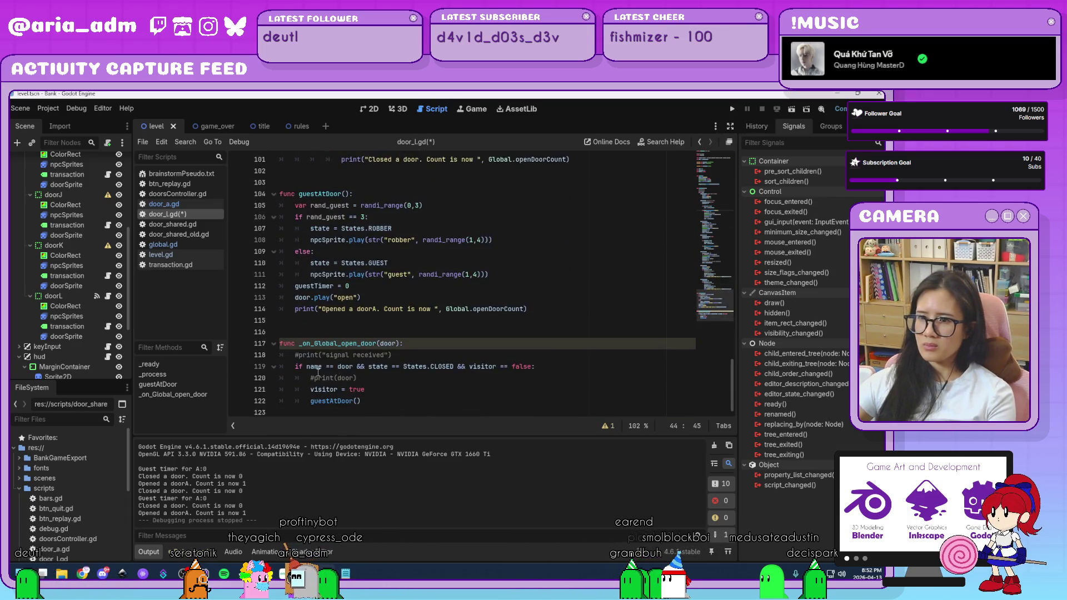
pyautogui.click(374, 309)
pyautogui.press('BackSpace')
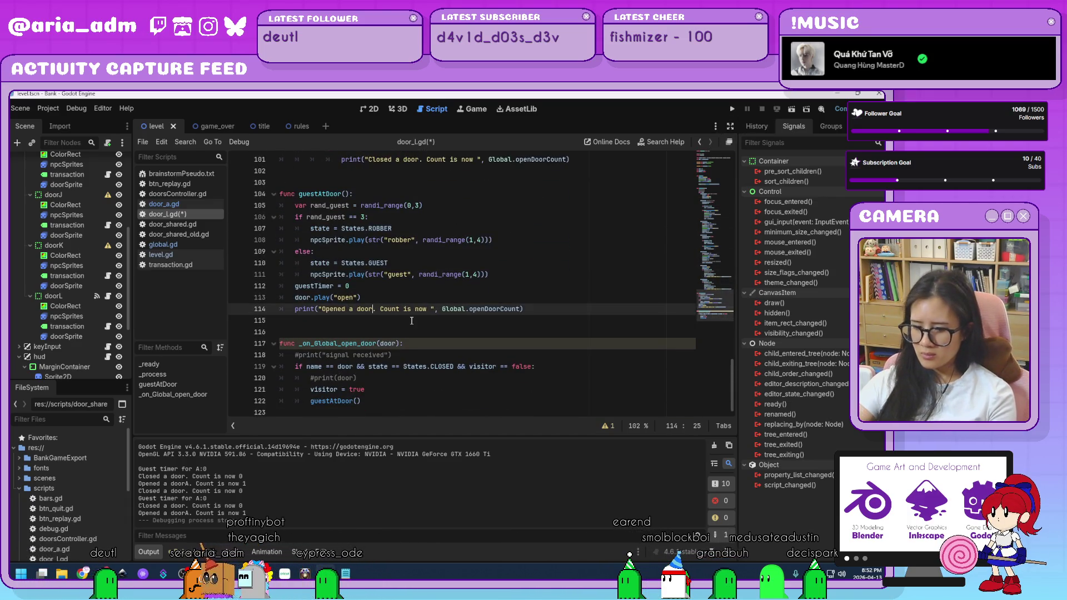
pyautogui.write('L')
pyautogui.click(731, 110)
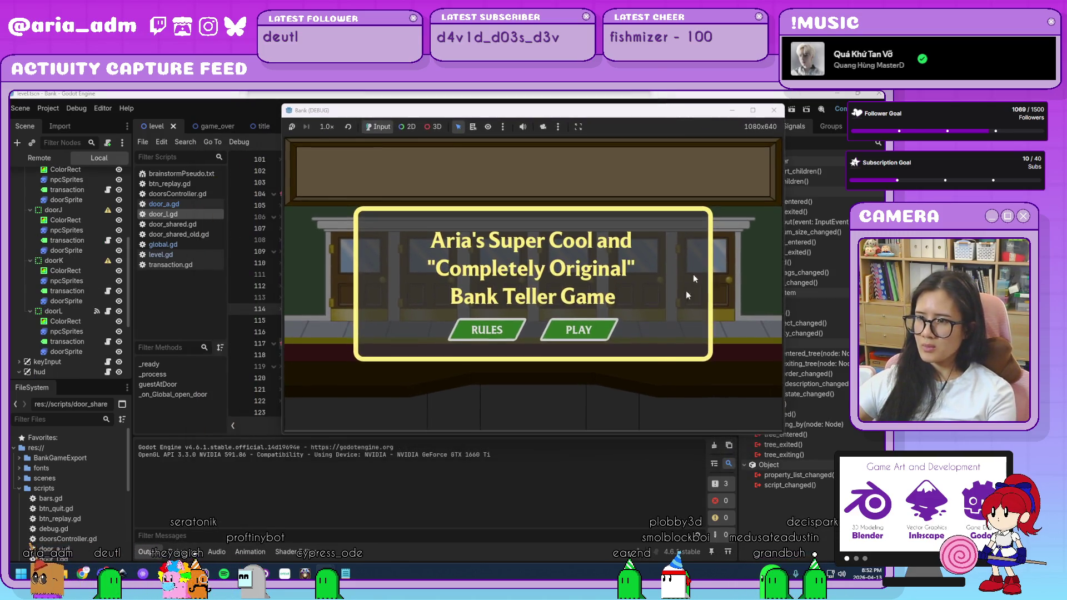
# Play a test round from the title screen, then close the Bank (DEBUG) window
pyautogui.click(599, 333)
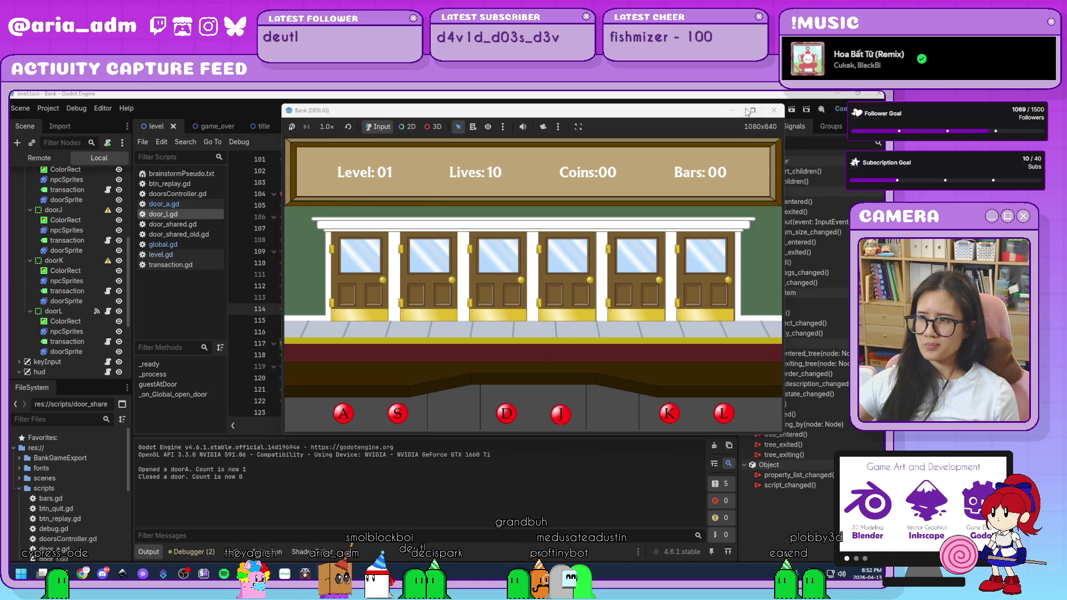
pyautogui.click(772, 112)
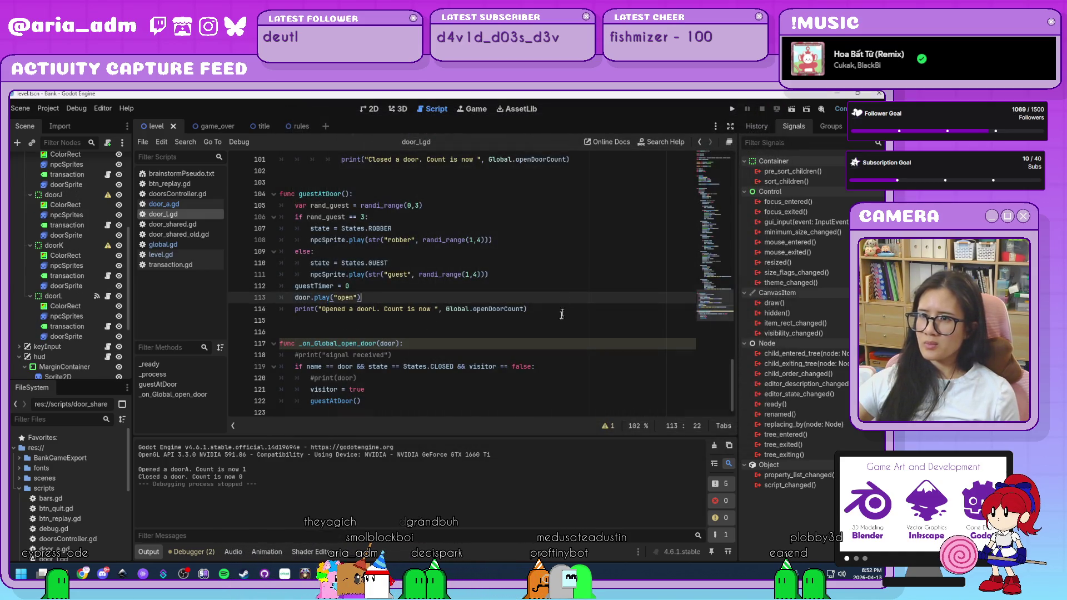
# Switch door_l.gd's key checks on lines 70 and 44 to is_action_just_pressed and save
pyautogui.scroll(5, 549, 339)
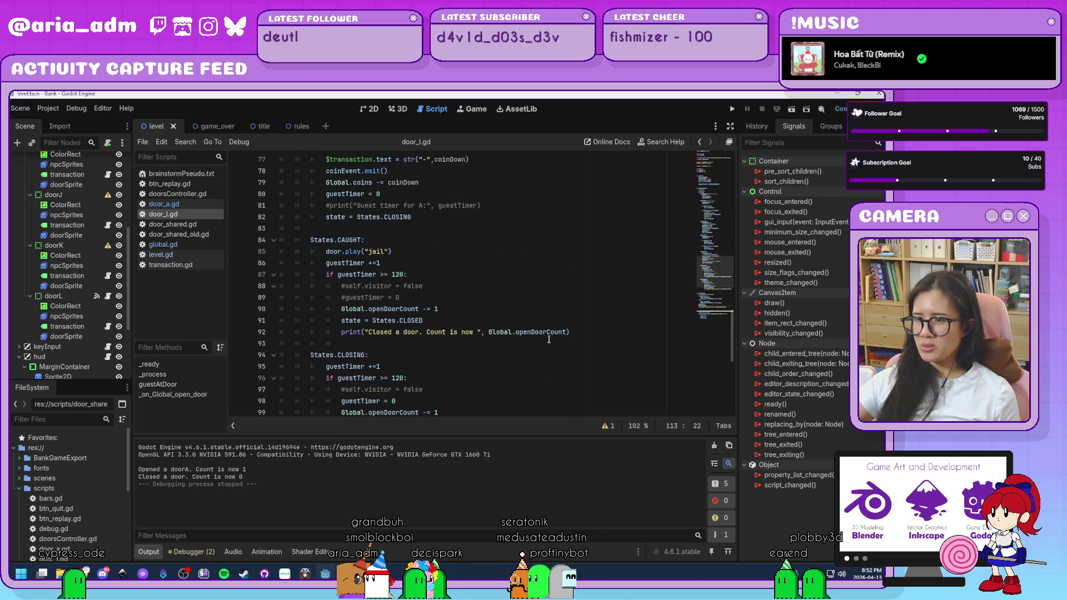
pyautogui.scroll(4, 548, 339)
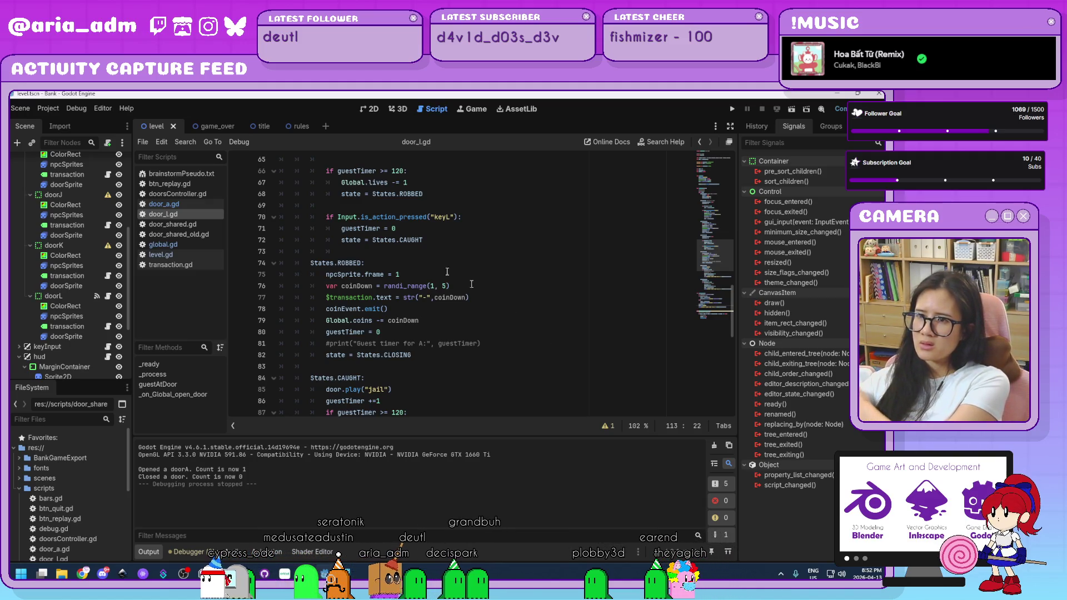
pyautogui.click(391, 216)
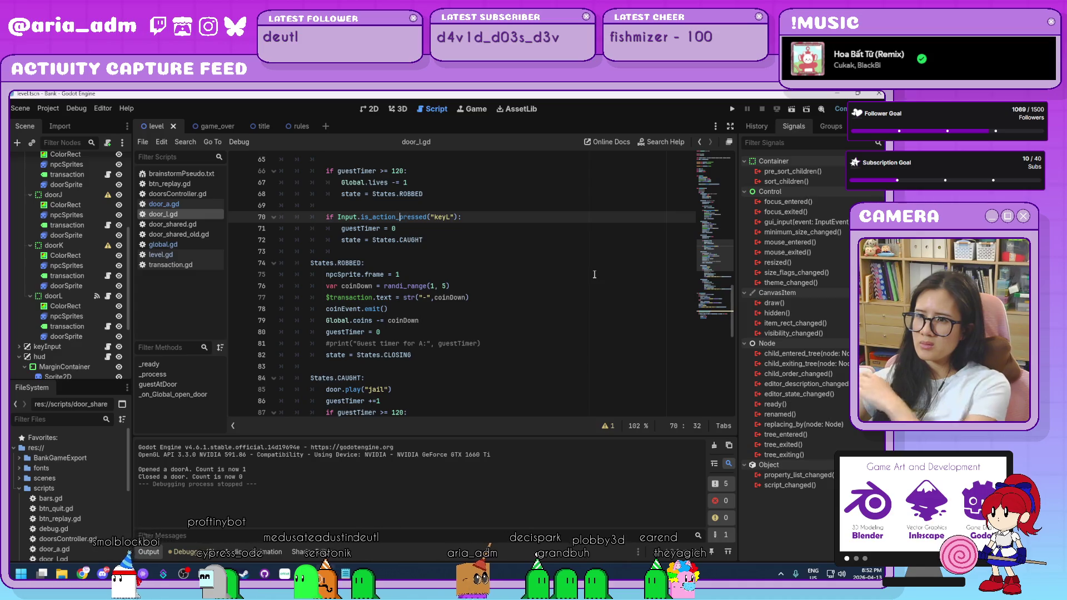
pyautogui.write('just_')
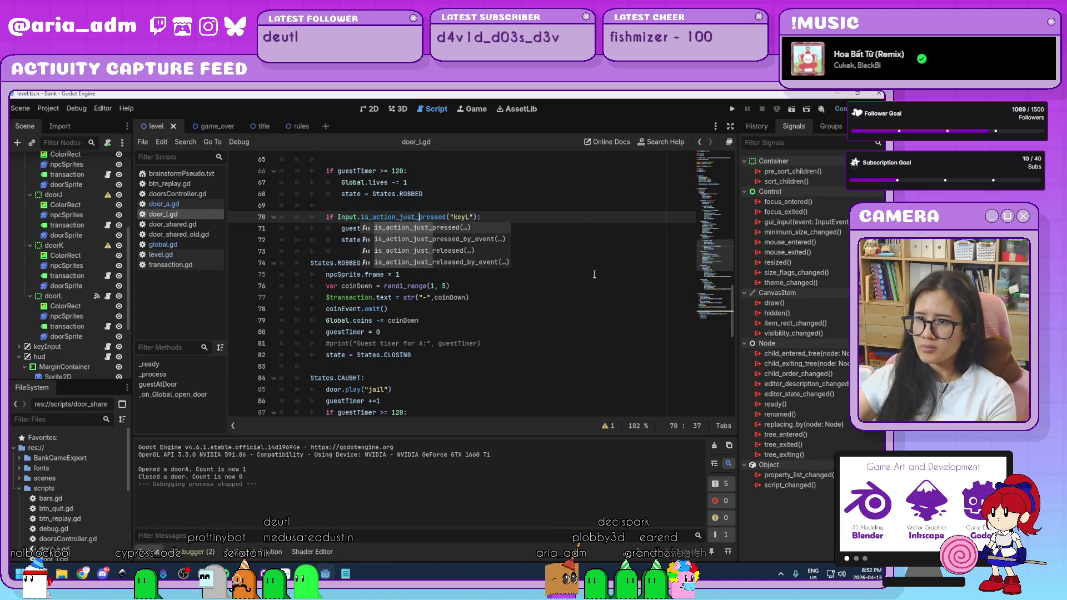
pyautogui.scroll(10, 556, 267)
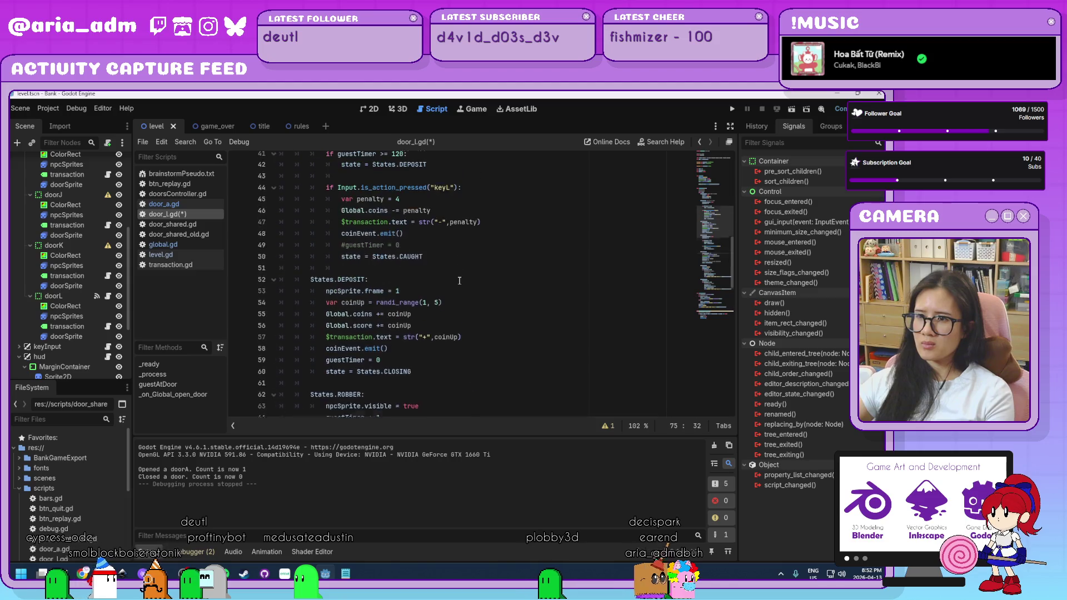
pyautogui.click(400, 194)
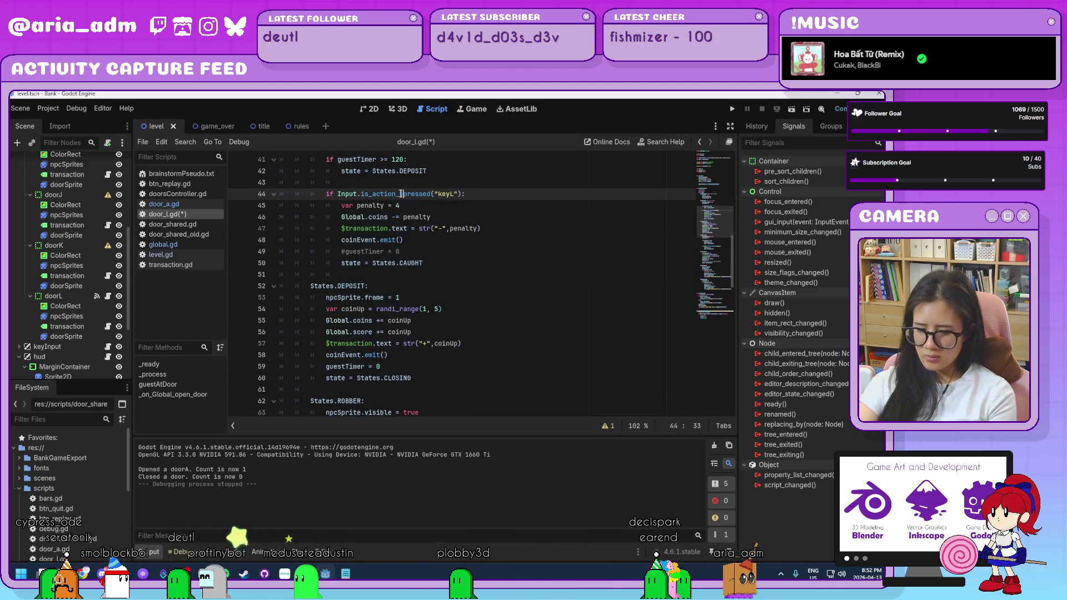
pyautogui.write('jus_')
pyautogui.click(422, 298)
pyautogui.hotkey('ctrl', 's')
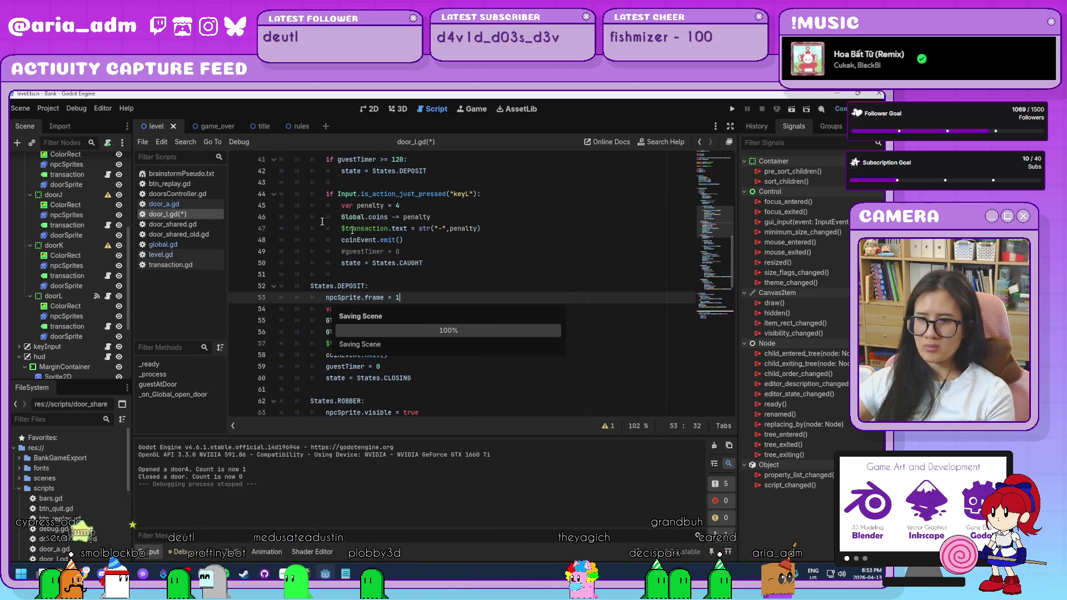
# Switch door_a.gd's key checks on lines 70 and 44 to is_action_just_pressed and run with F5
pyautogui.click(193, 207)
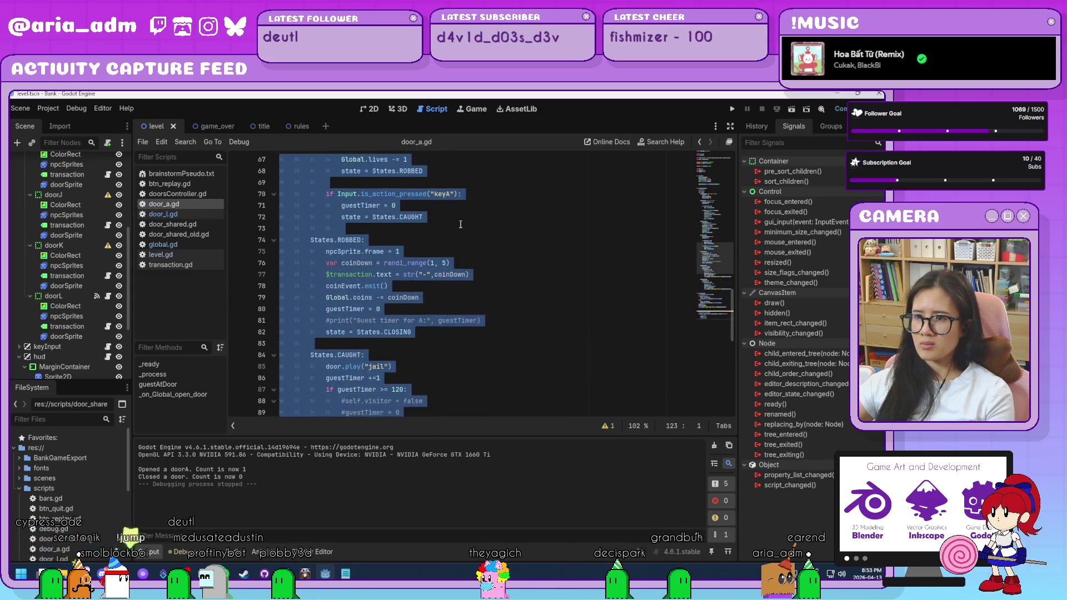
pyautogui.scroll(5, 475, 280)
pyautogui.click(400, 367)
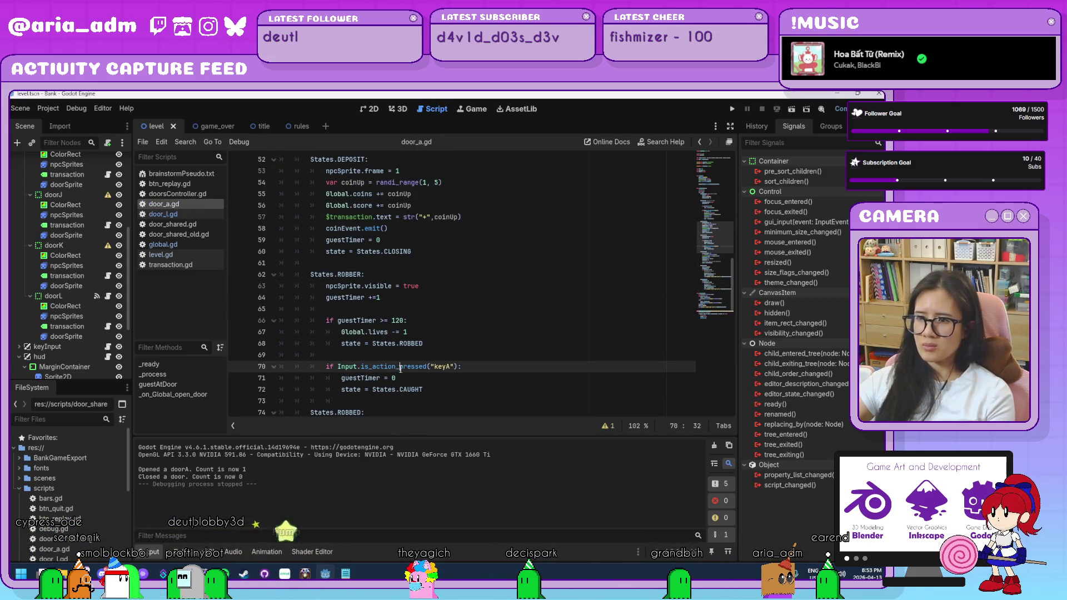
pyautogui.write('just_')
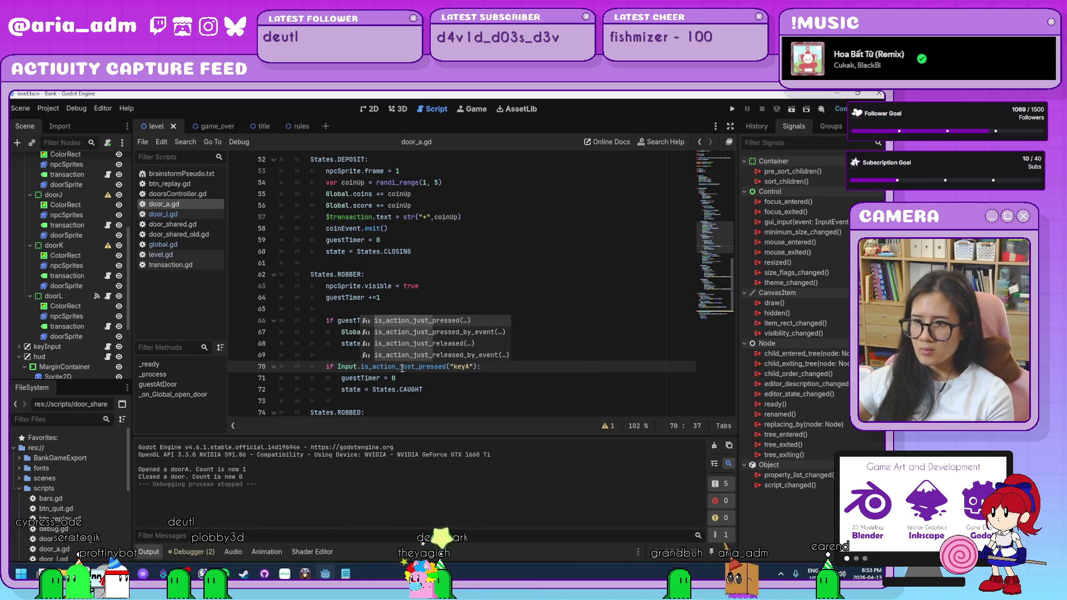
pyautogui.click(449, 383)
pyautogui.scroll(-8, 449, 382)
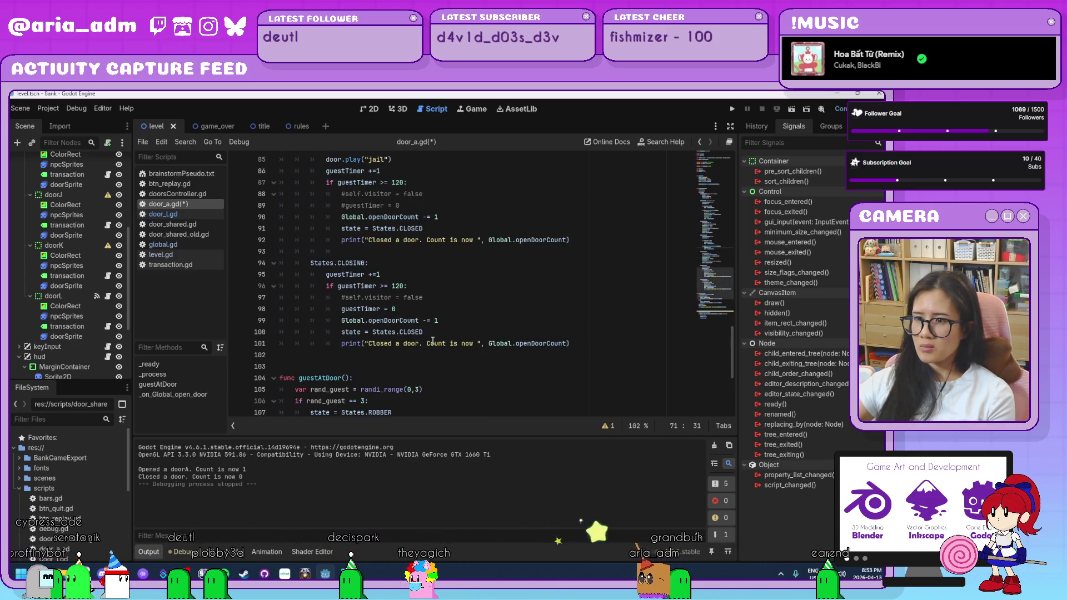
pyautogui.scroll(15, 432, 336)
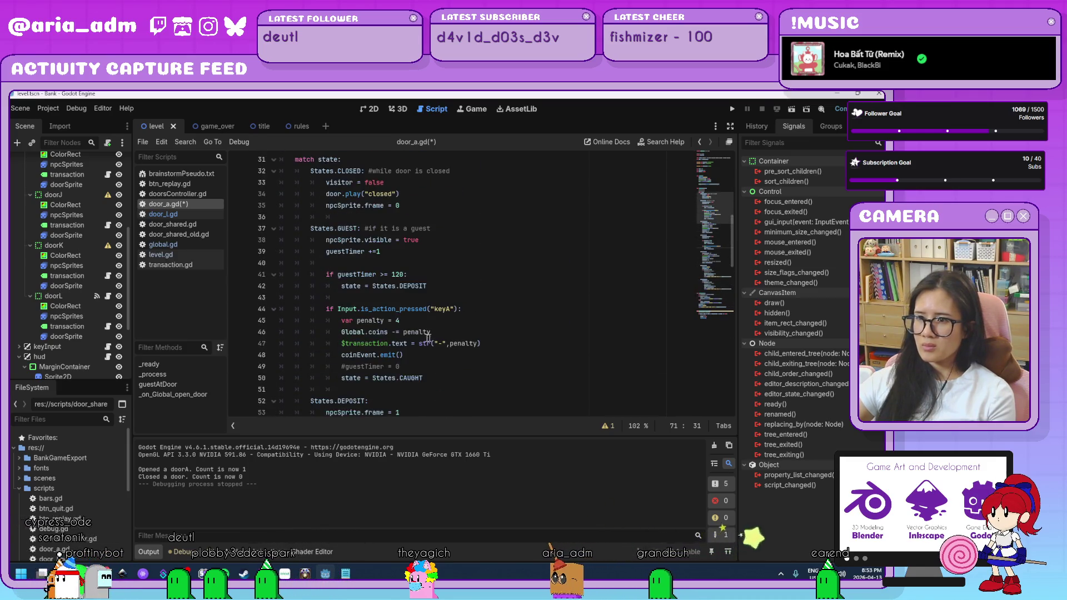
pyautogui.click(398, 309)
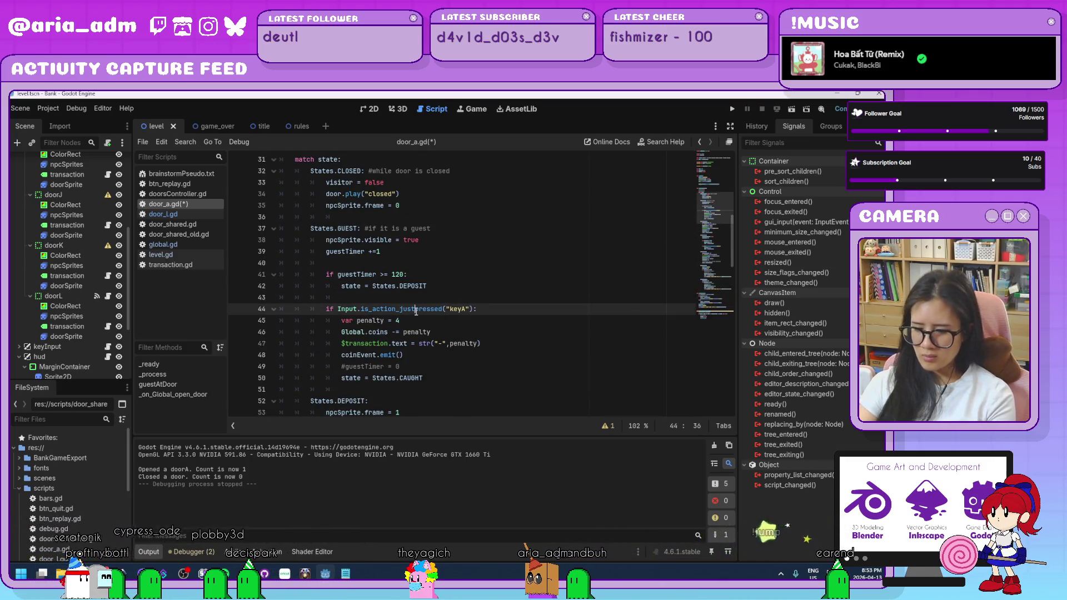
pyautogui.write('just_')
pyautogui.press('F5')
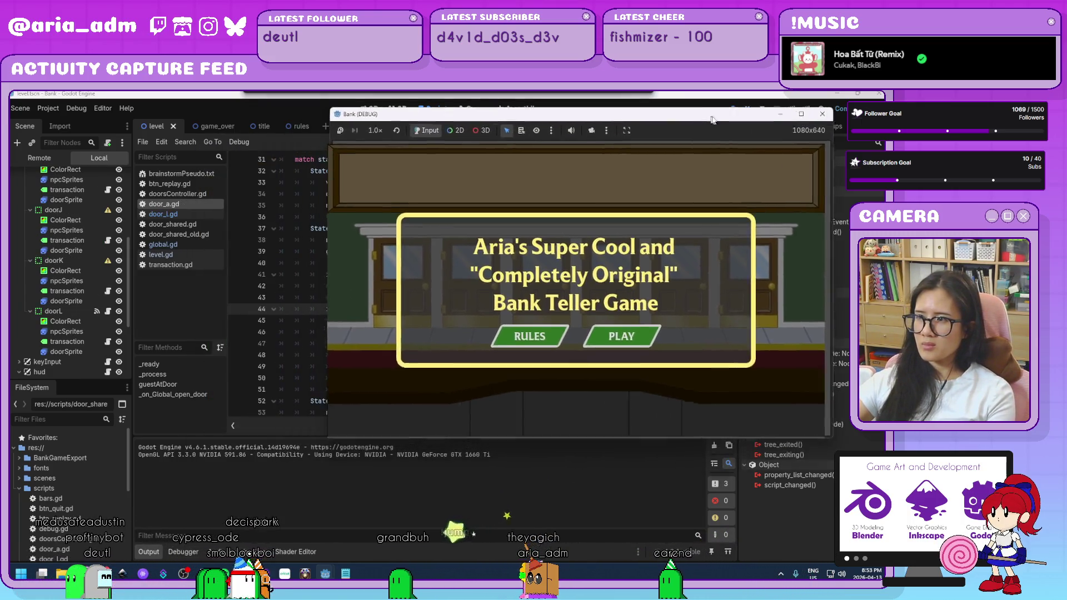
# Play a round serving the door L guest for 5 coins, then close the game window
pyautogui.click(650, 330)
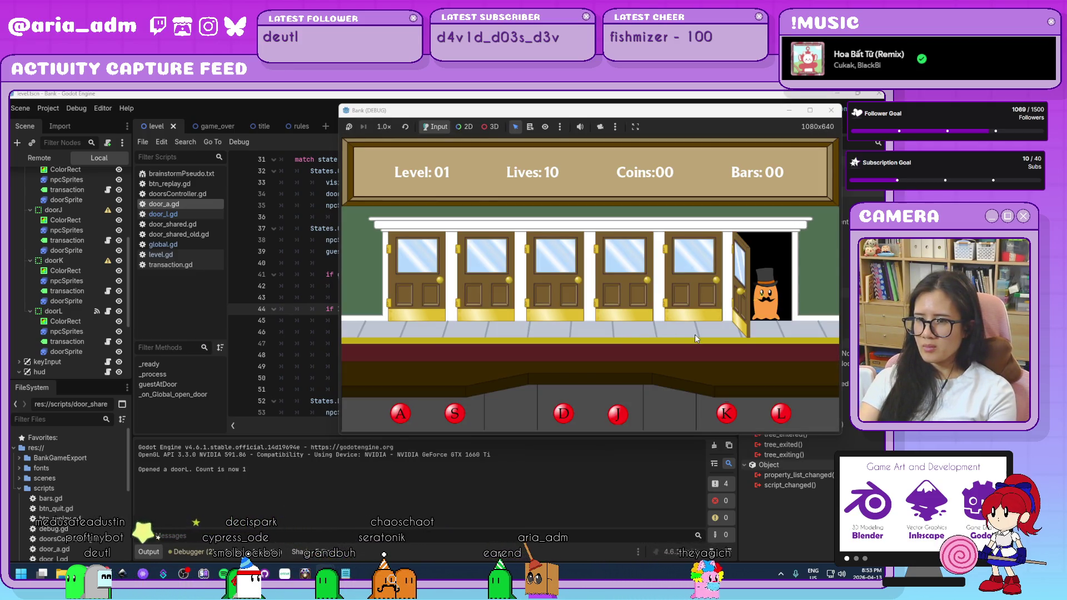
pyautogui.press('l')
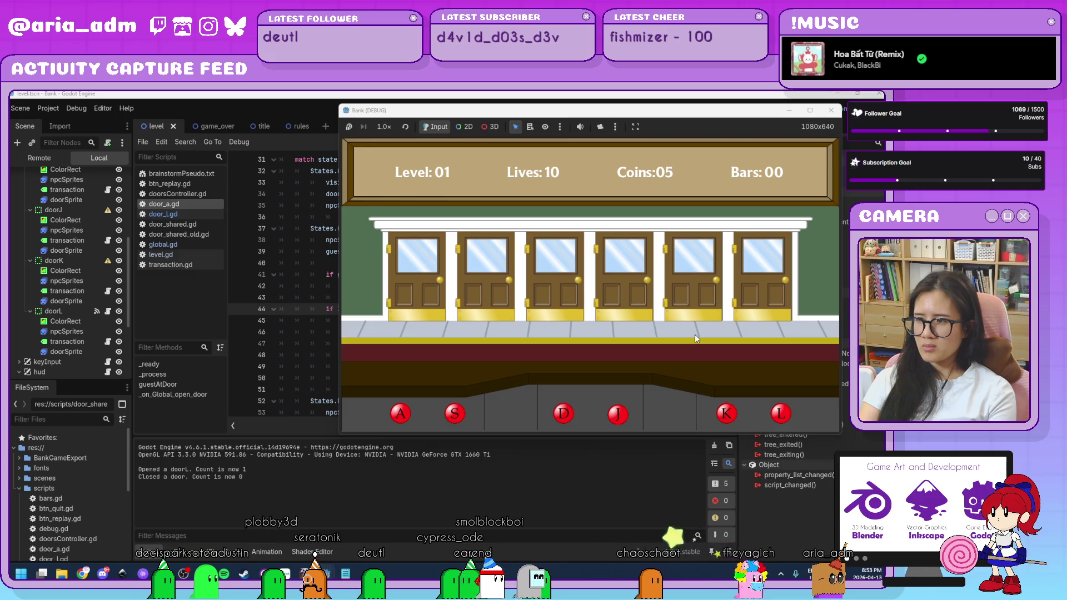
pyautogui.click(831, 110)
pyautogui.click(585, 347)
pyautogui.scroll(-14, 585, 346)
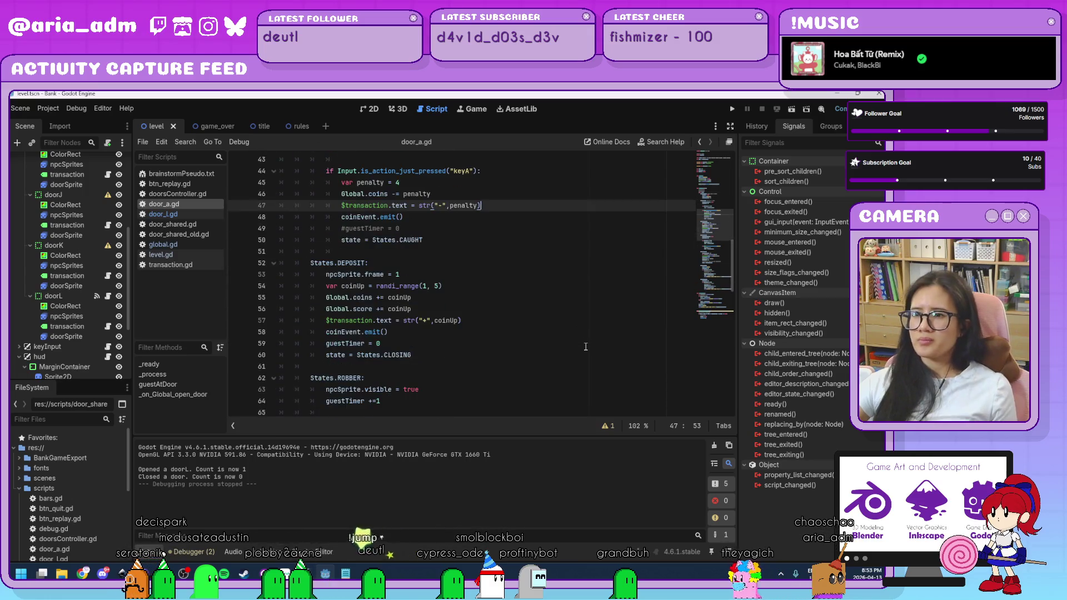
# Review door_a.gd's door-closed and visitor = true lines, then launch the game to test the doors
pyautogui.scroll(-2, 586, 346)
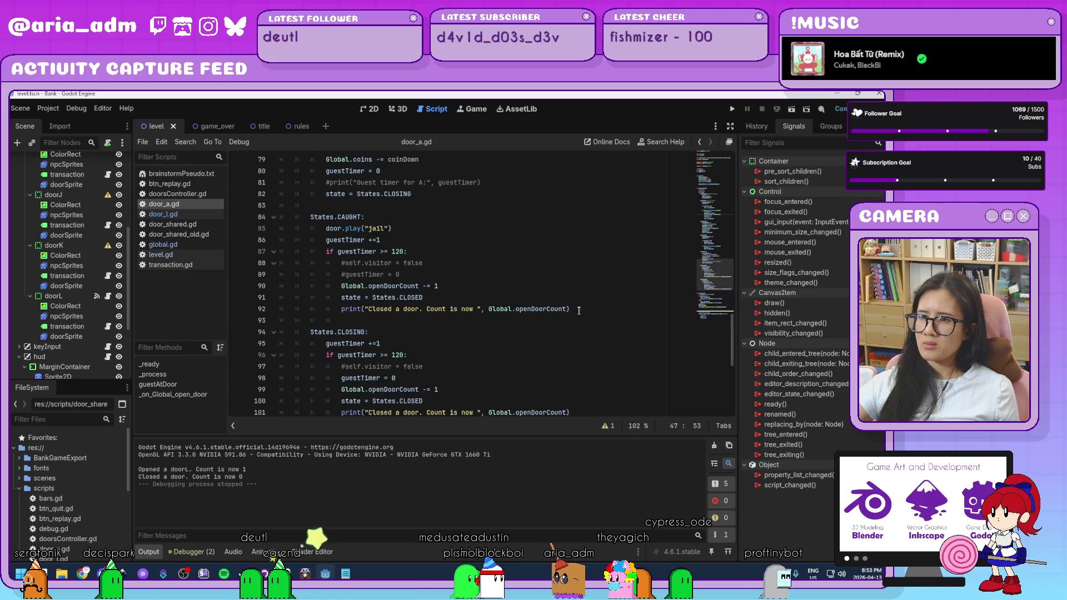
pyautogui.click(578, 311)
pyautogui.scroll(-4, 579, 310)
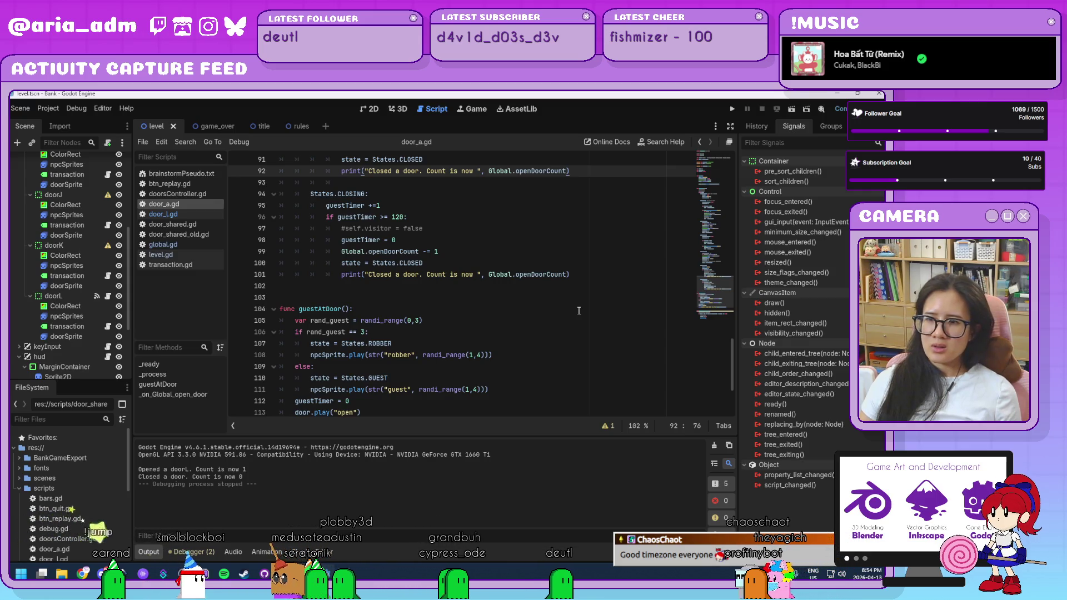
pyautogui.scroll(-3, 579, 310)
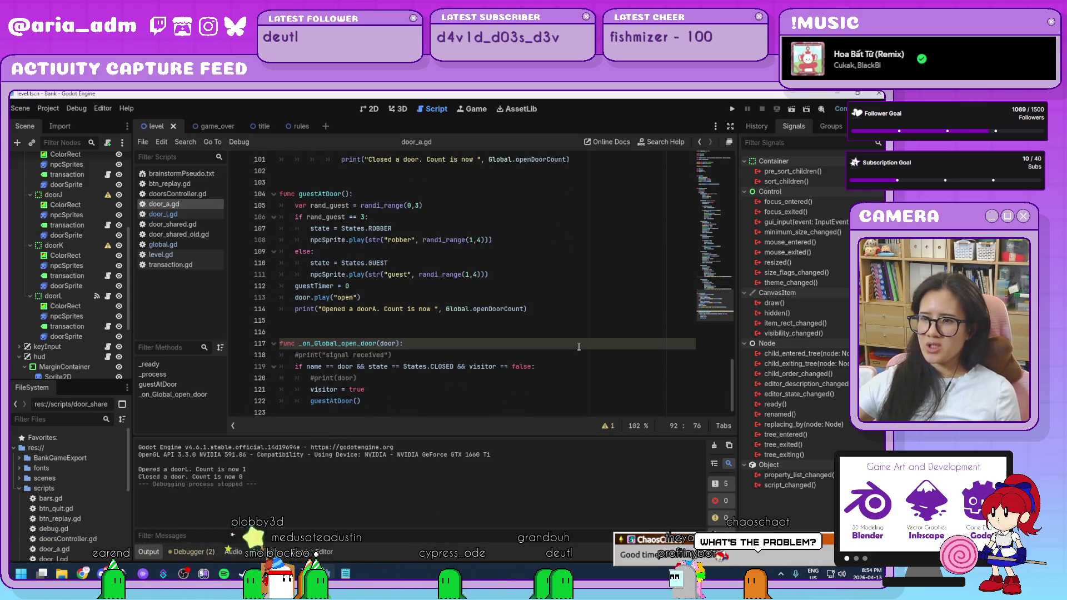
pyautogui.click(615, 322)
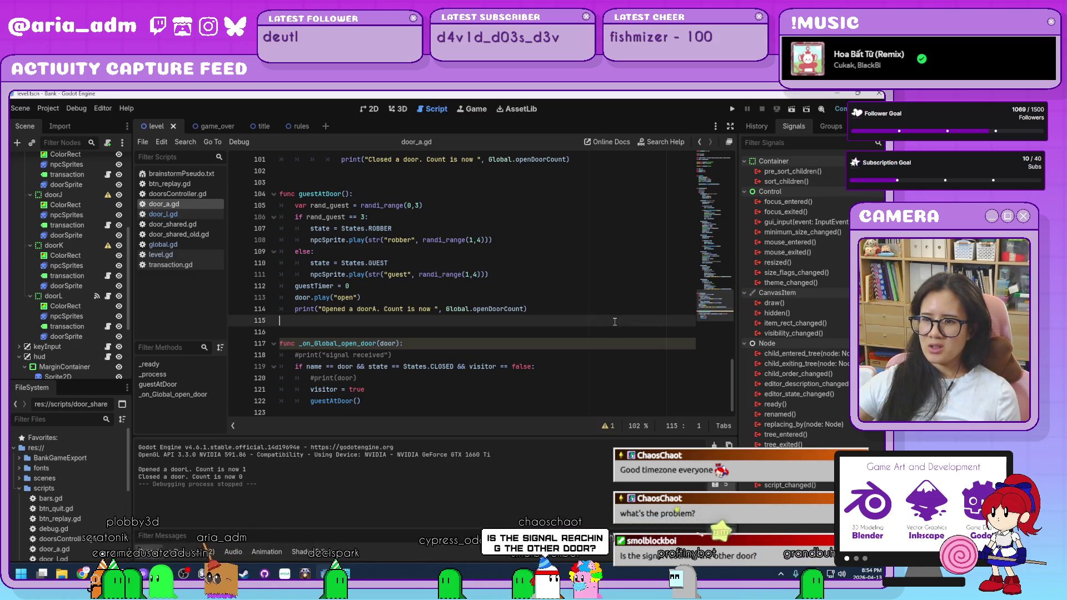
pyautogui.click(566, 390)
pyautogui.click(732, 109)
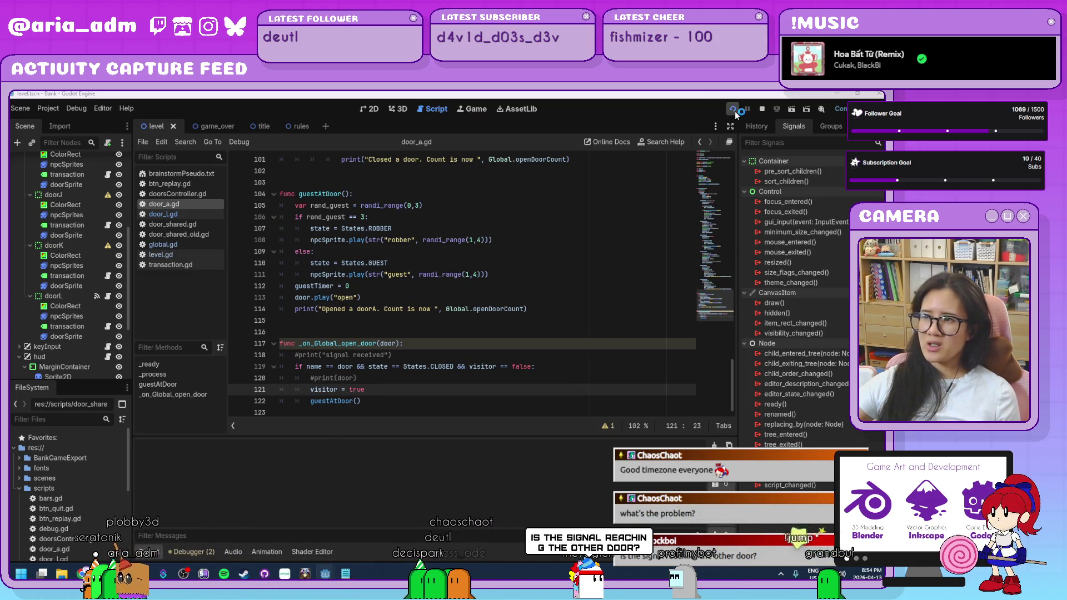
# Stop the running game and change global.gd line 47 to openDoorCount <= 1
pyautogui.moveTo(523, 152); pyautogui.dragTo(659, 93)
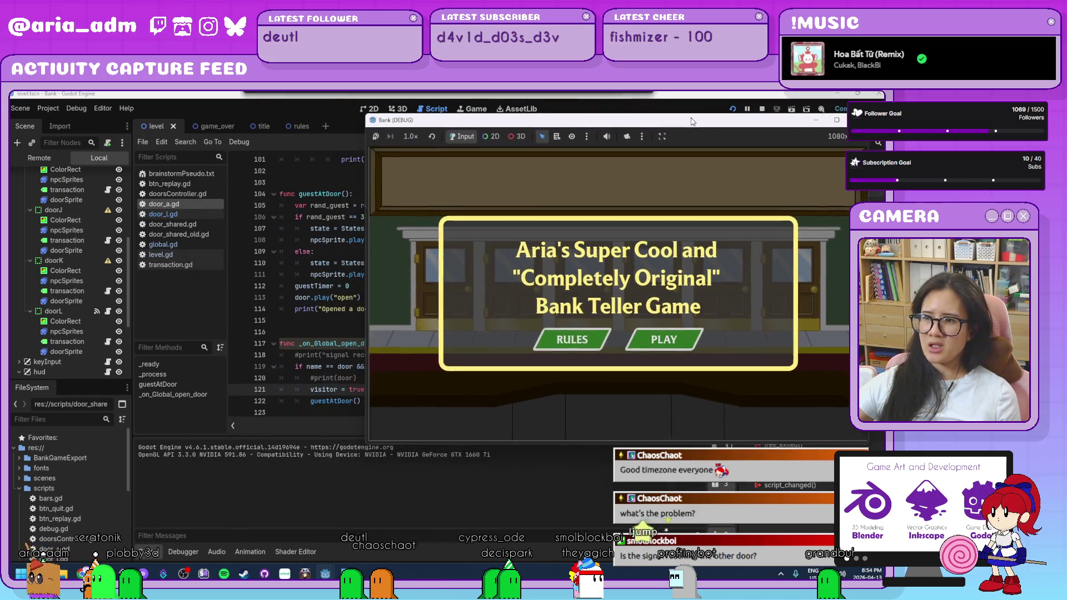
pyautogui.click(825, 92)
pyautogui.click(199, 245)
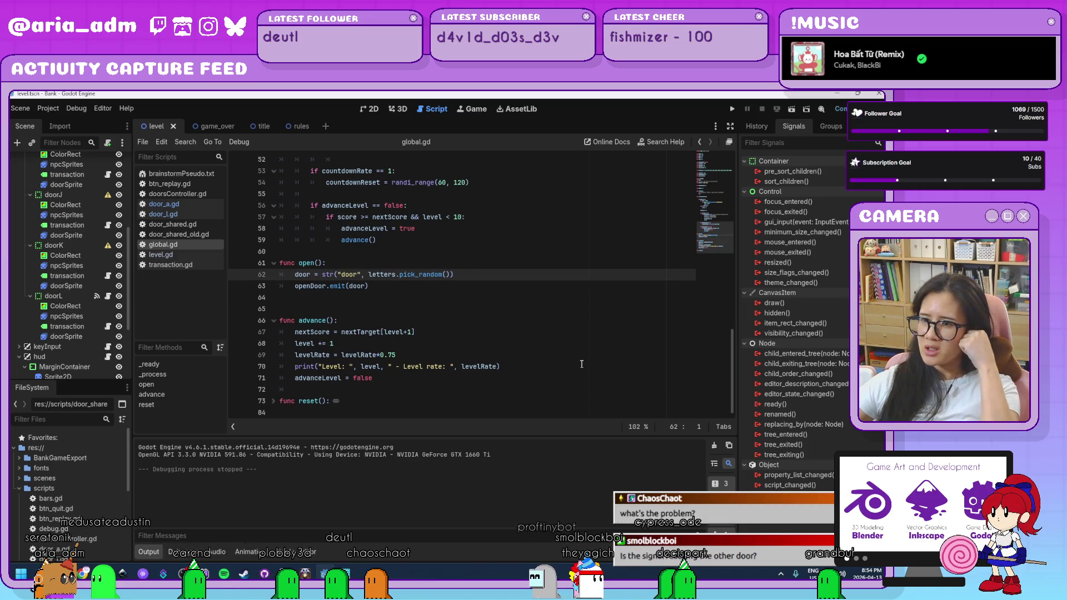
pyautogui.click(462, 392)
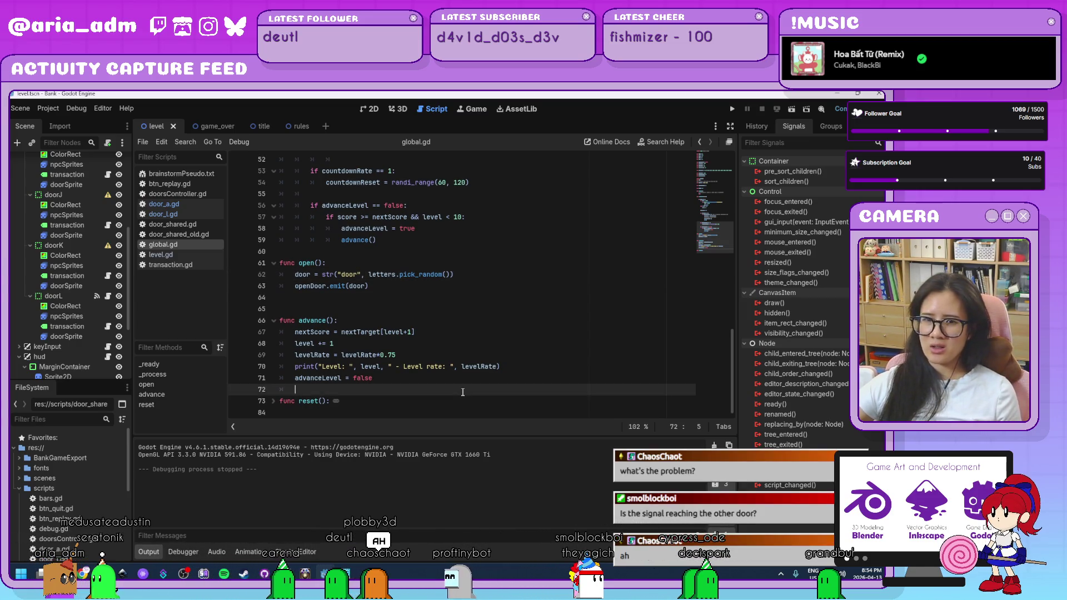
pyautogui.scroll(4, 462, 392)
pyautogui.click(474, 379)
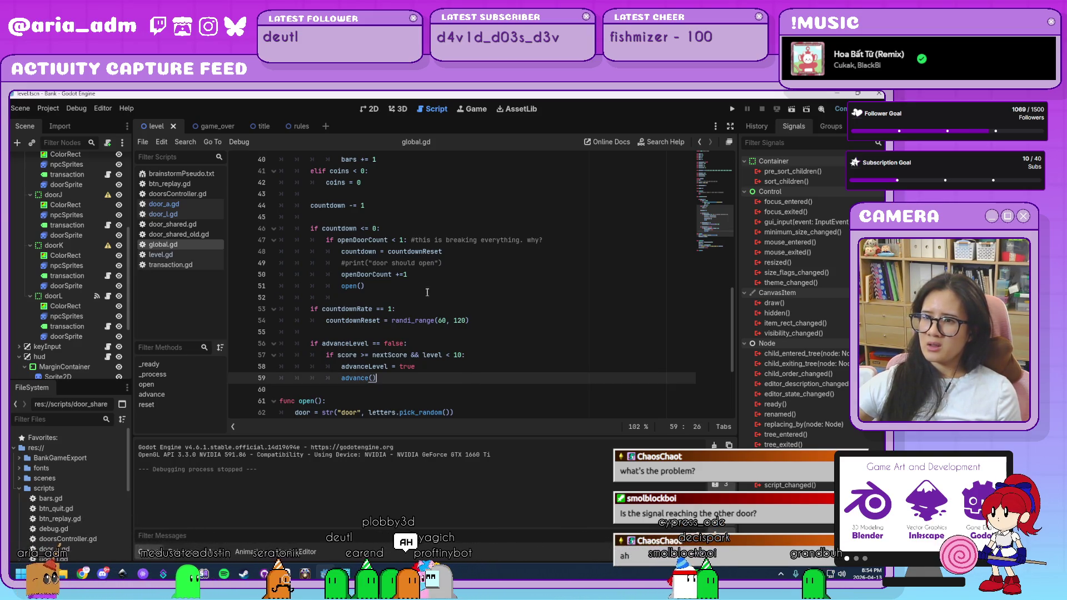
pyautogui.click(421, 284)
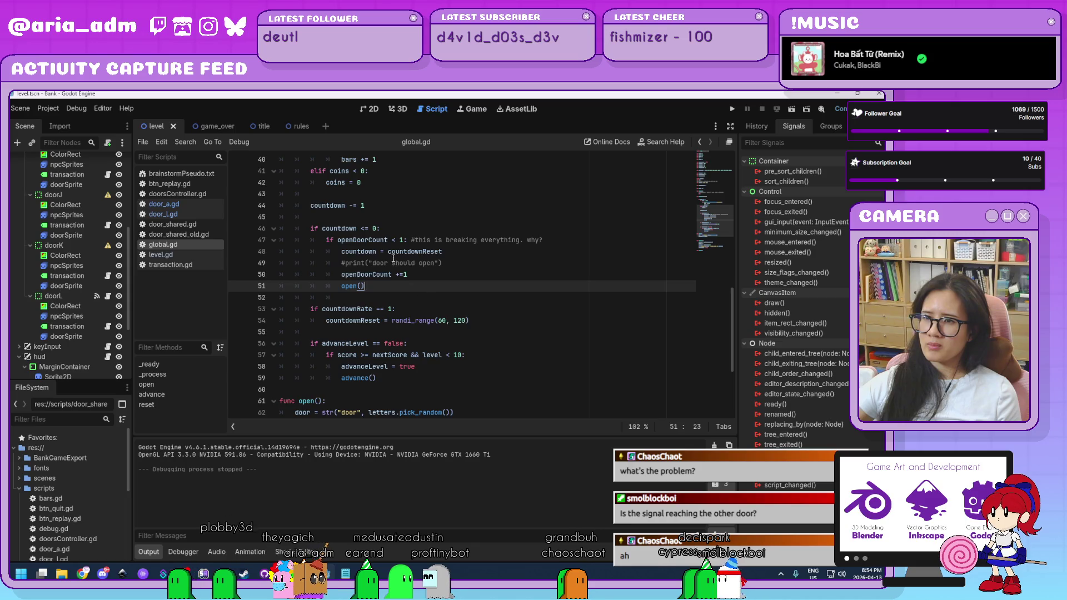
pyautogui.click(396, 239)
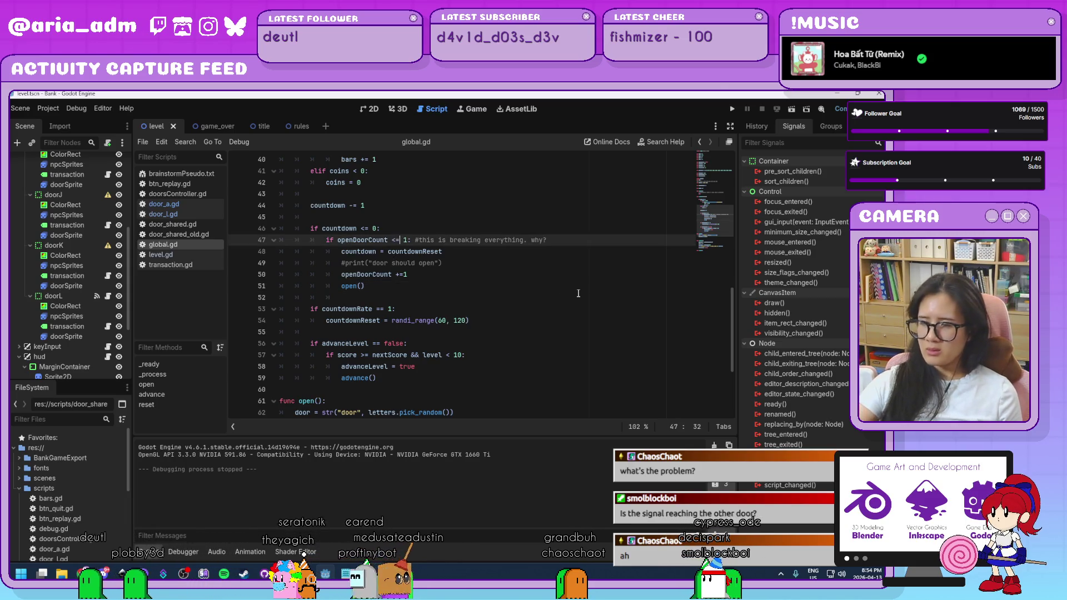
pyautogui.write('=')
# Test-play with the relaxed check, serving door L and door A, then stop the game
pyautogui.click(730, 110)
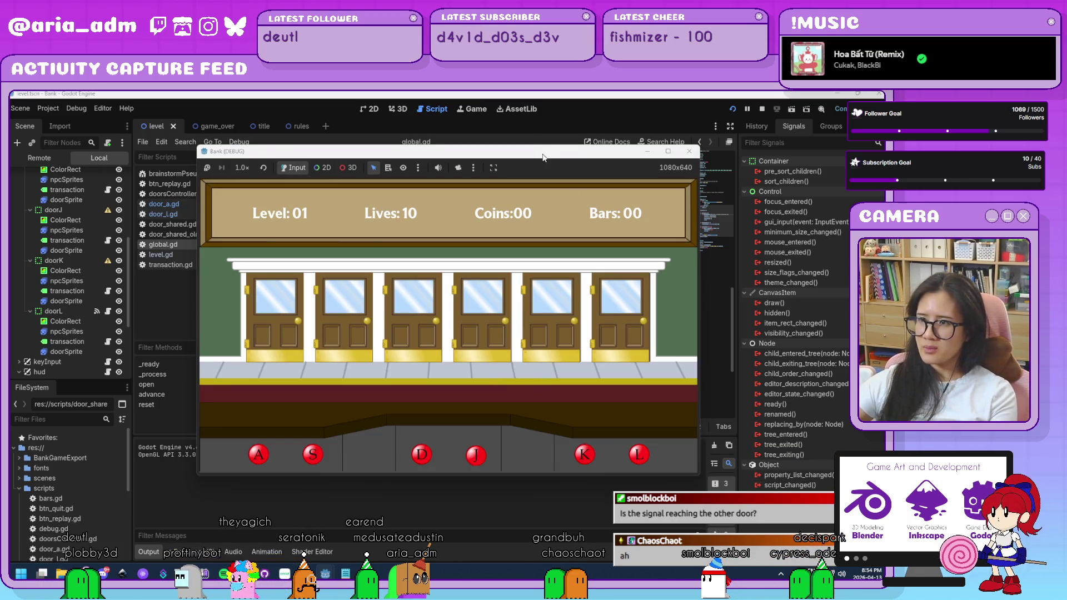
pyautogui.moveTo(558, 156); pyautogui.dragTo(698, 112)
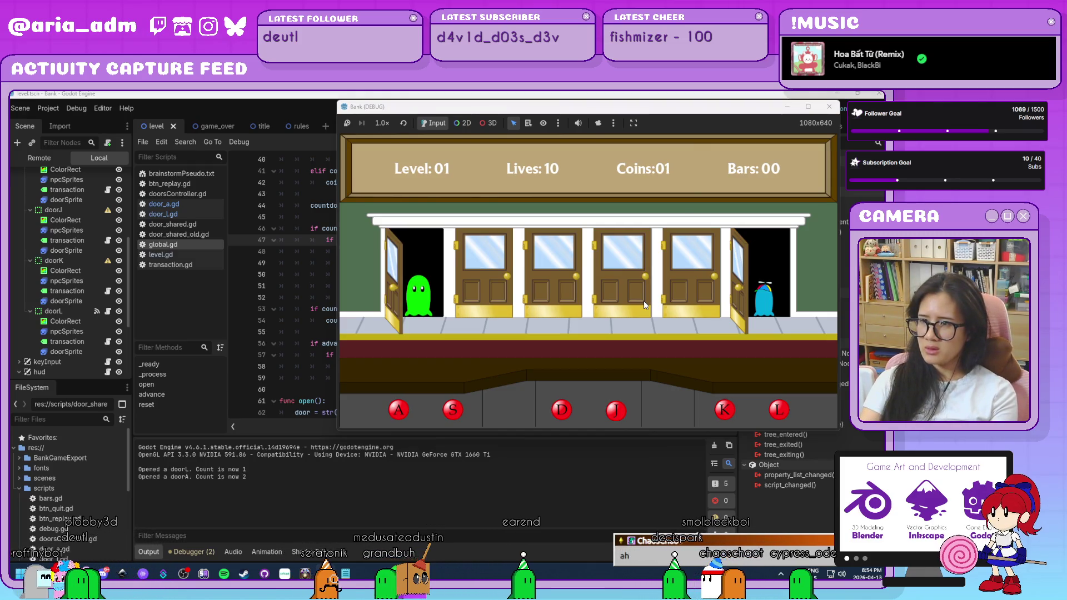
pyautogui.press('l')
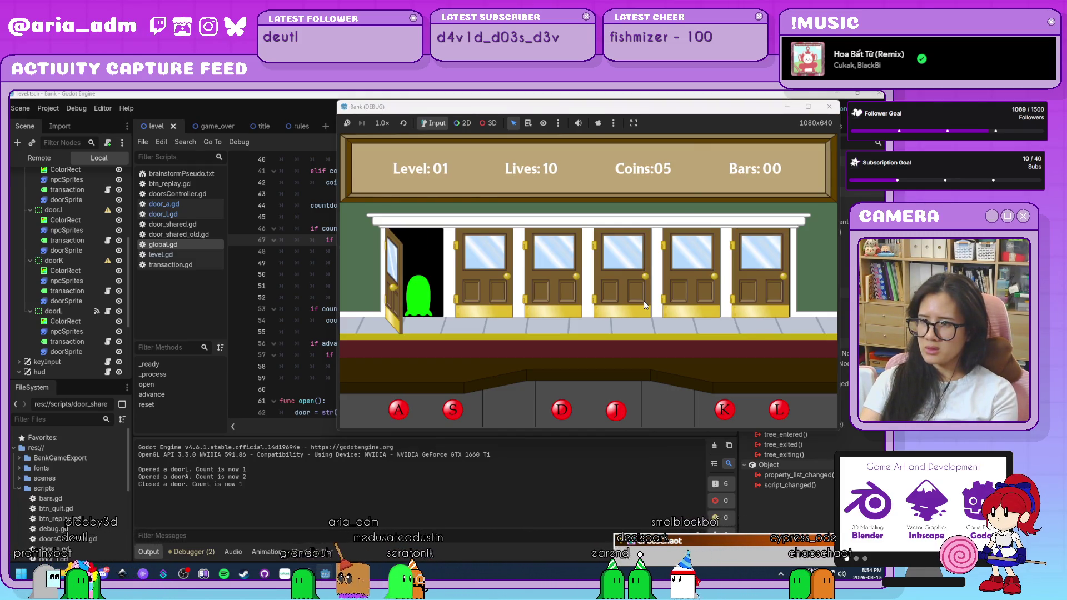
pyautogui.press('a')
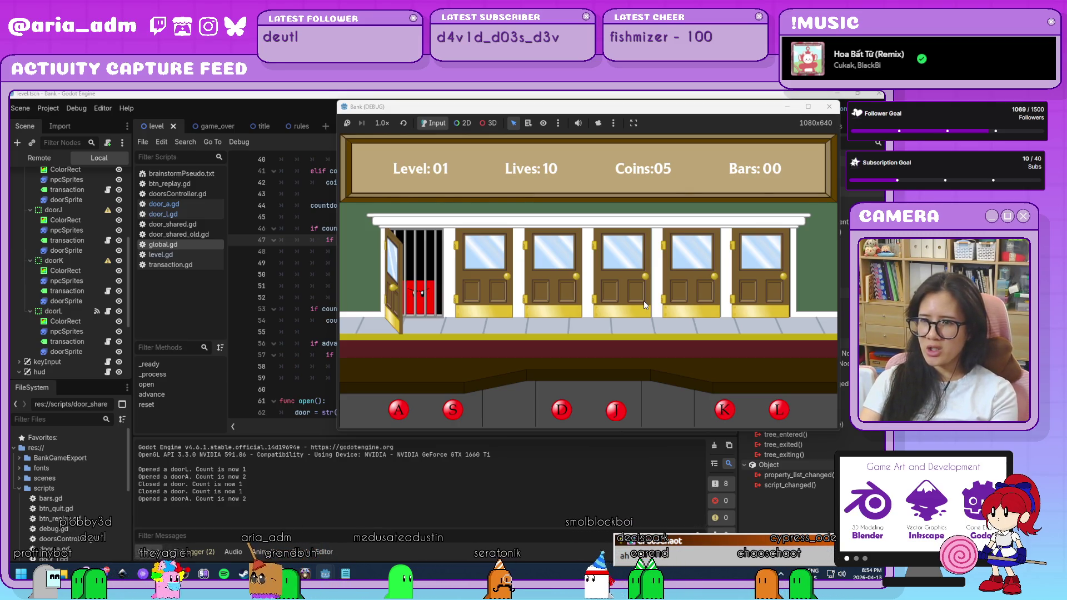
pyautogui.press('a')
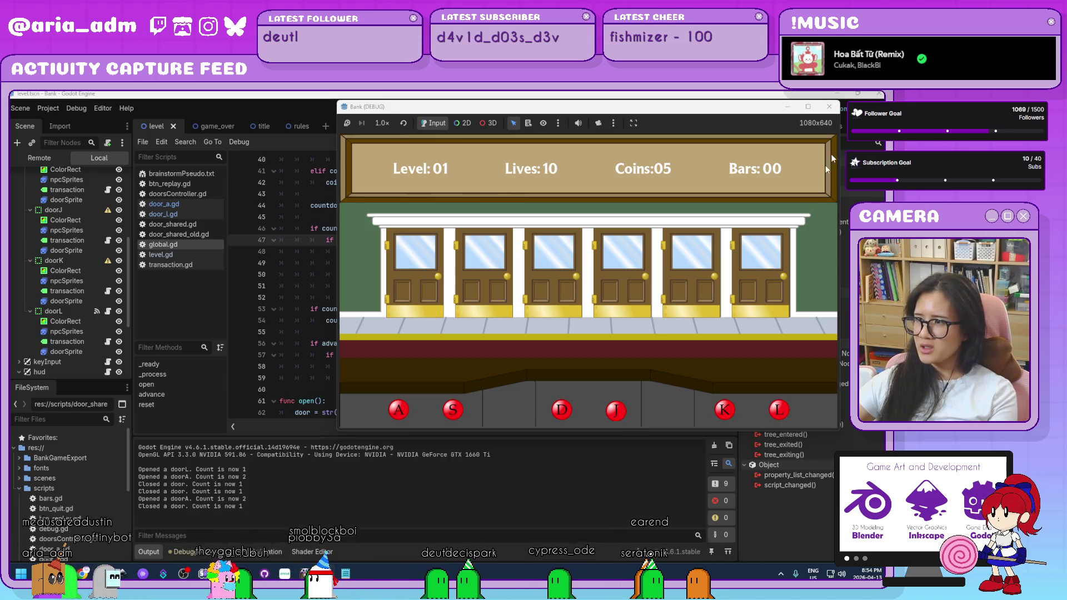
pyautogui.click(829, 107)
pyautogui.click(510, 378)
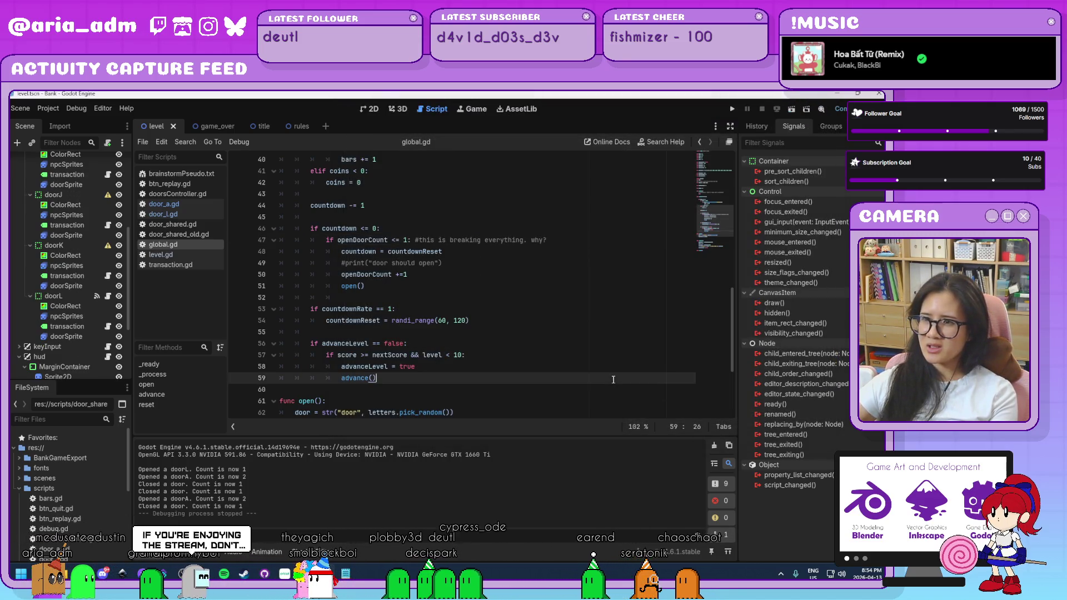
# Undo the '<=' edit so line 47 reads openDoorCount < 1 again
pyautogui.click(510, 323)
pyautogui.hotkey('ctrl', 'z')
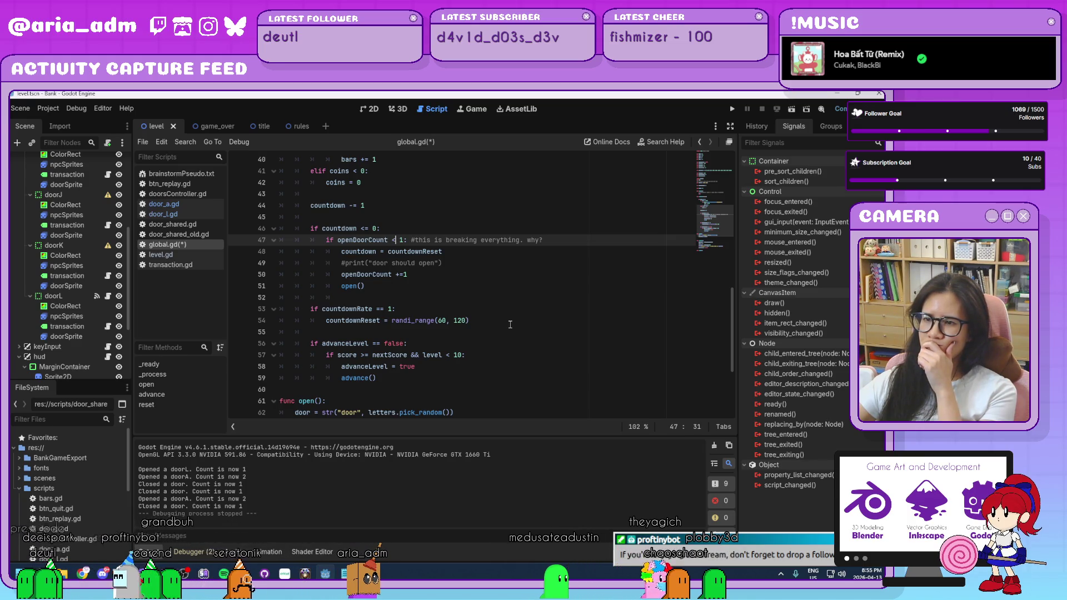
pyautogui.scroll(1, 510, 324)
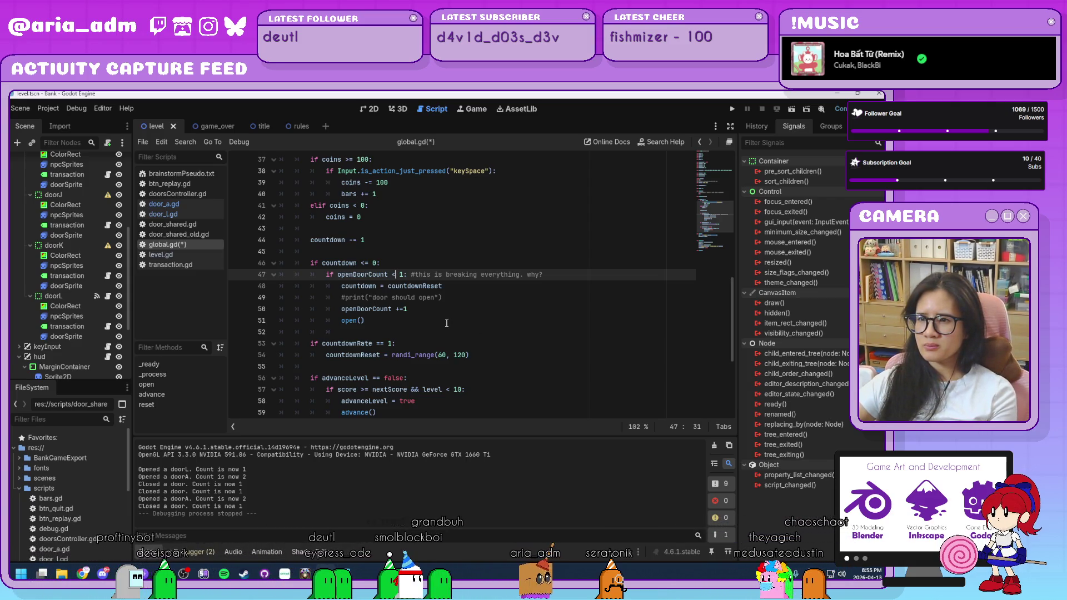
# Add print("coundown running?", countdown) after the countdown decrement, save, and run the game
pyautogui.click(409, 243)
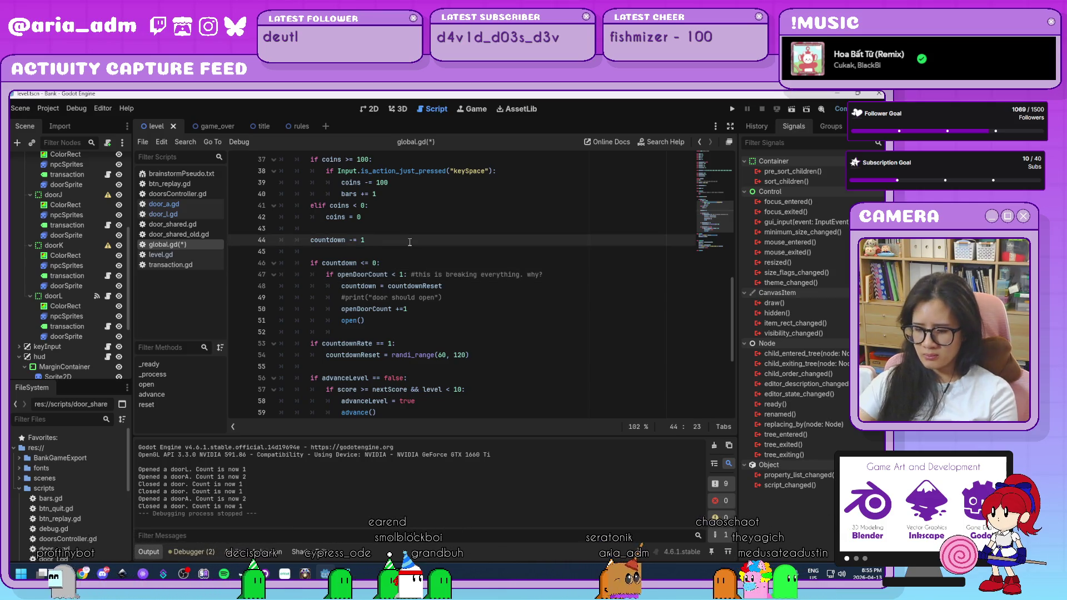
pyautogui.press('Return')
pyautogui.write('print(')
pyautogui.press('Left')
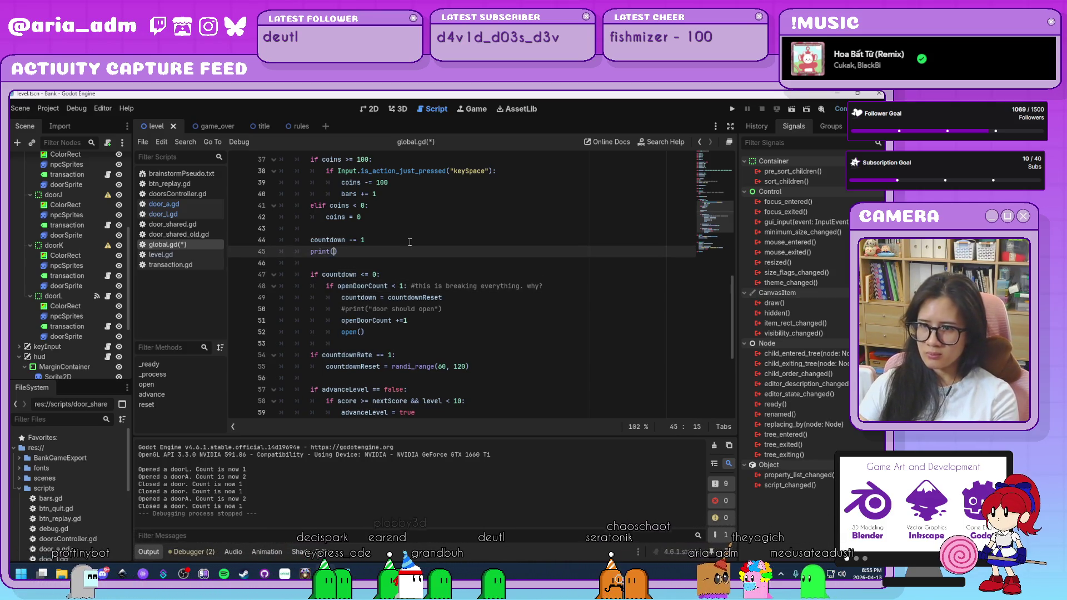
pyautogui.write('"cou')
pyautogui.write('ndown ')
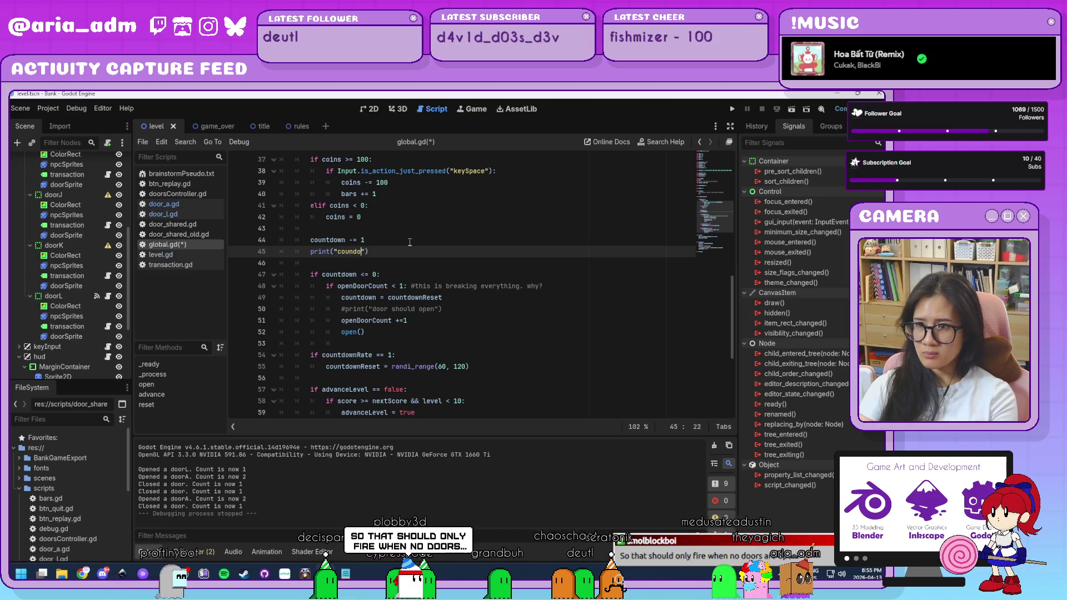
pyautogui.write('running?')
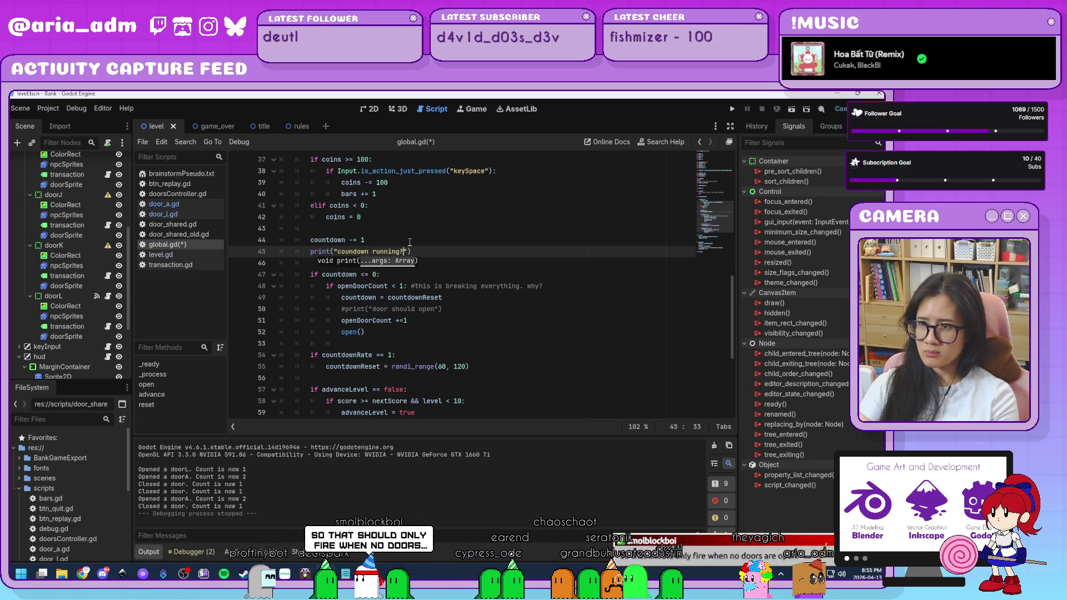
pyautogui.write('",')
pyautogui.write(' count')
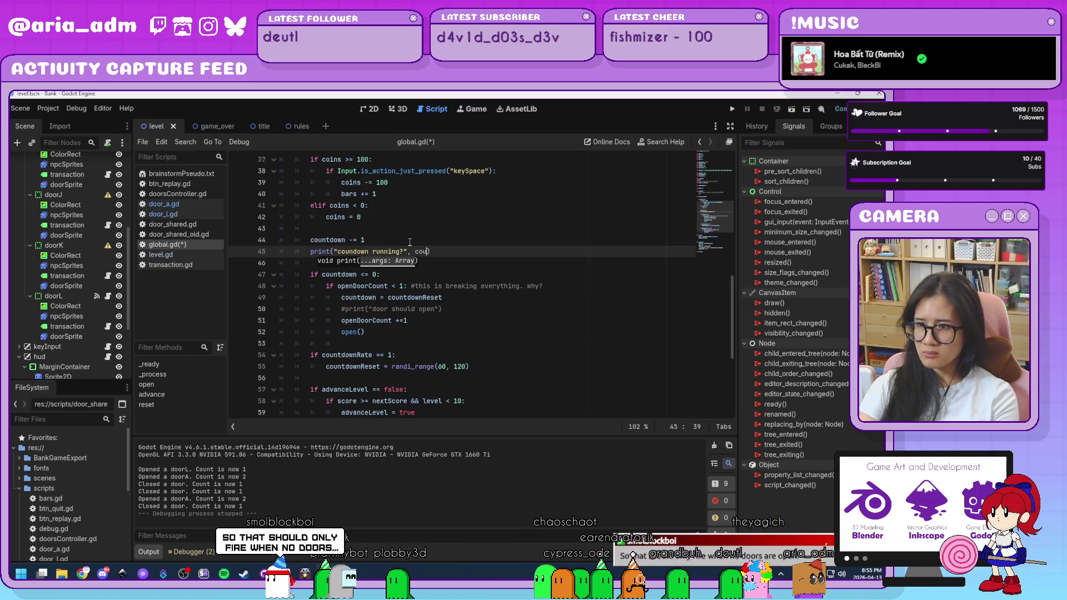
pyautogui.write('down')
pyautogui.hotkey('ctrl', 's')
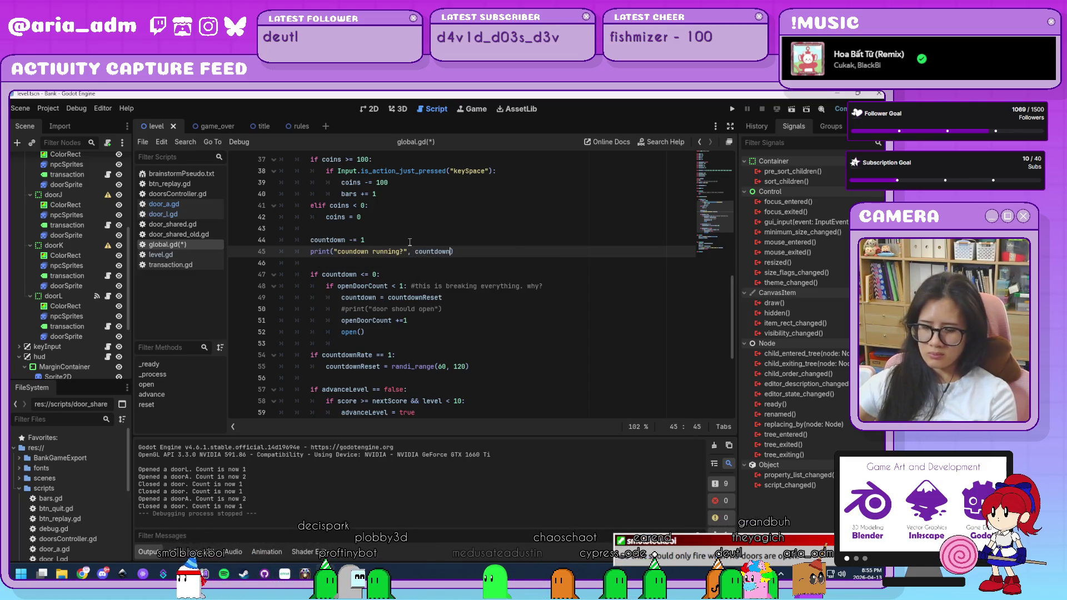
pyautogui.click(733, 109)
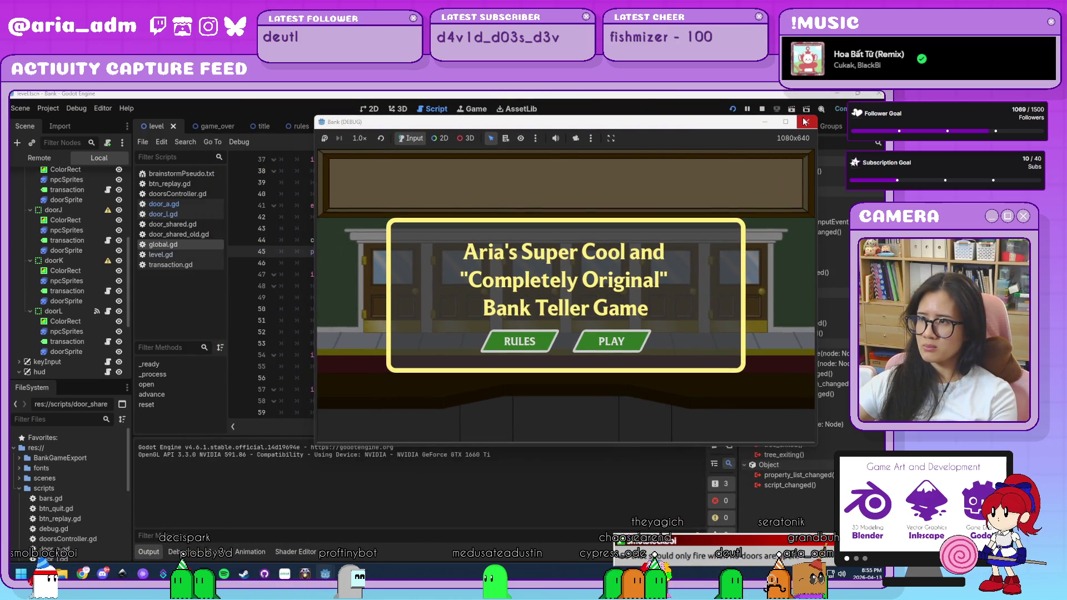
# Play a short round from the title screen, then stop it as the countdown falls to -529
pyautogui.click(615, 353)
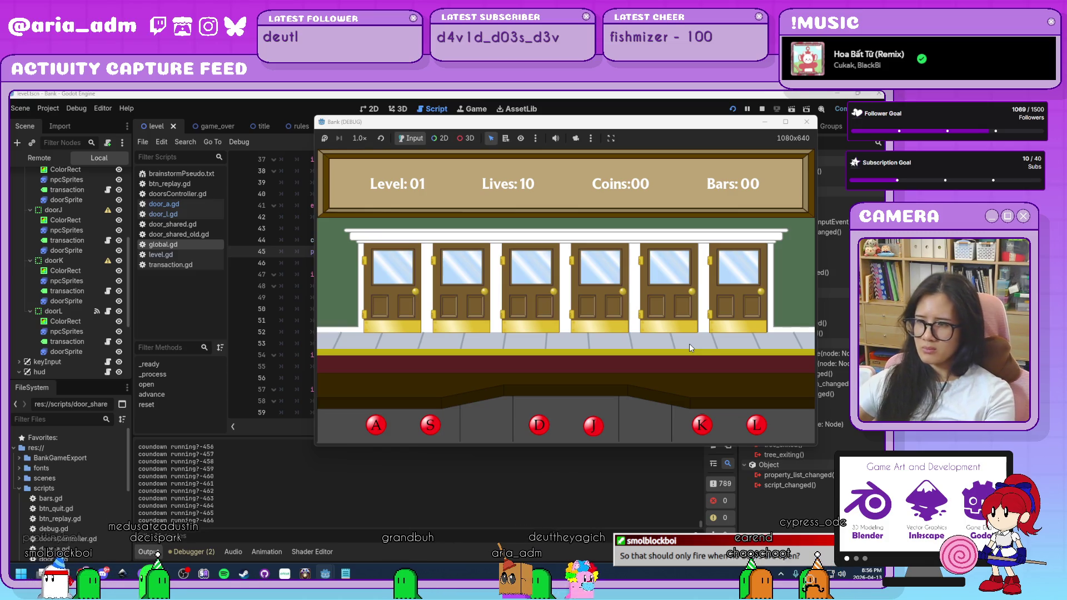
pyautogui.click(806, 122)
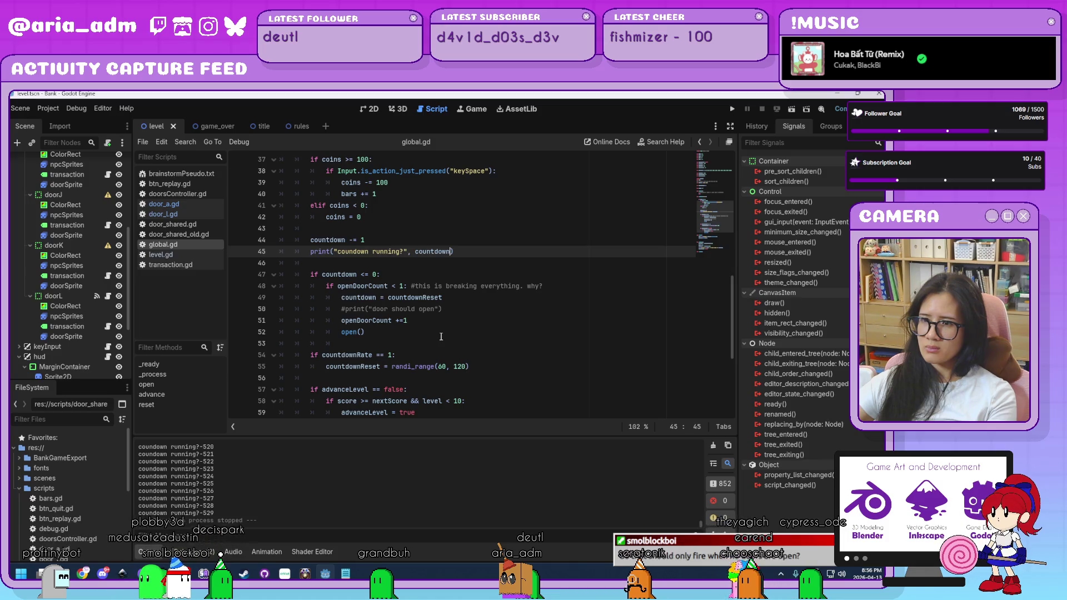
# Inspect the countdownReset lines and take the countdownReset = randi_range(60, 120) assignment from line 55
pyautogui.click(439, 336)
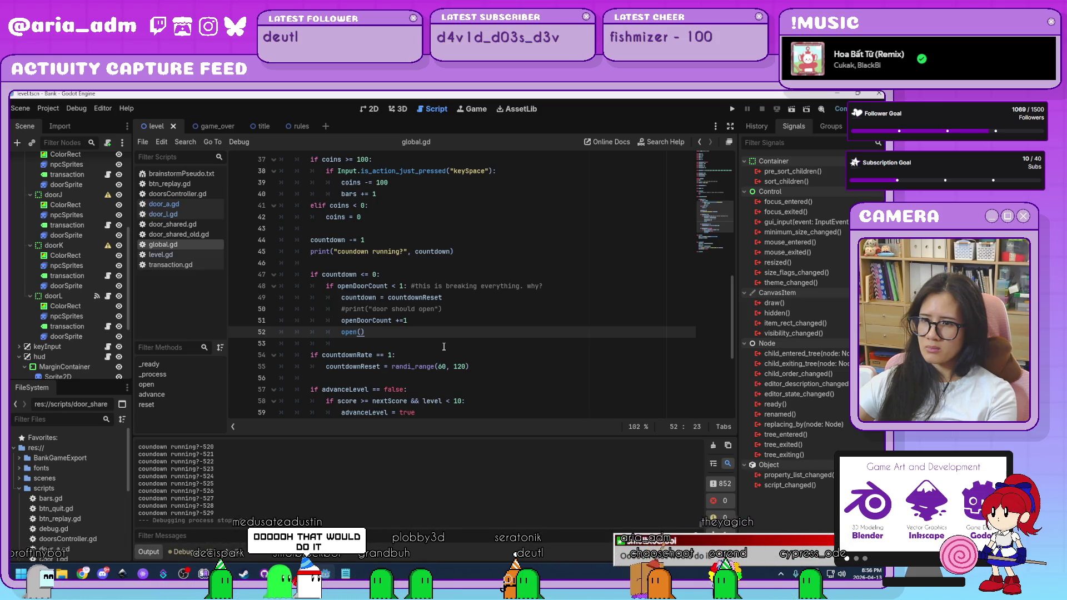
pyautogui.scroll(1, 444, 347)
pyautogui.scroll(7, 444, 347)
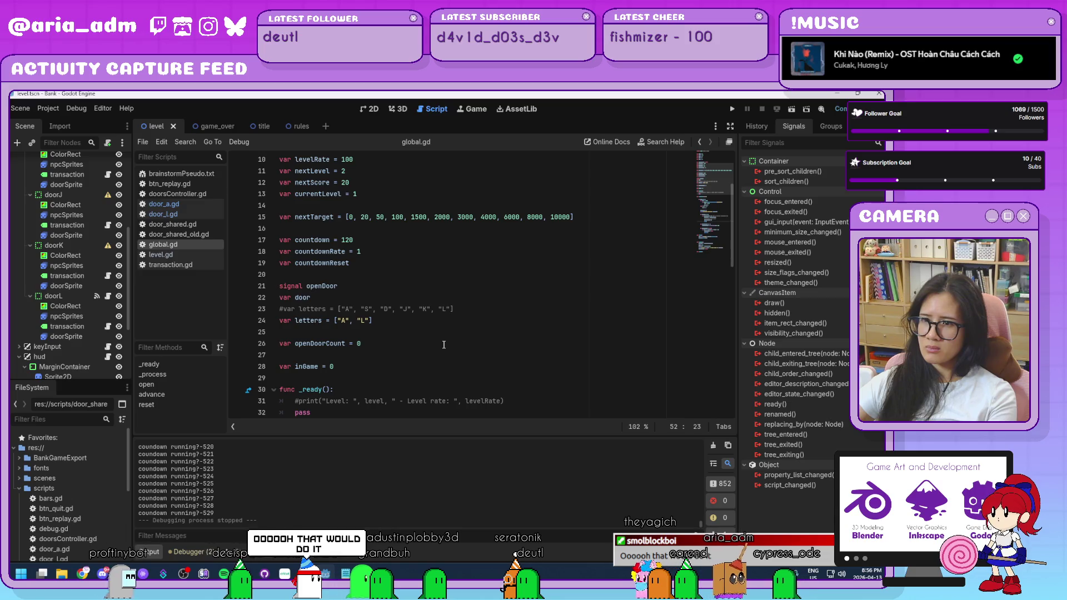
pyautogui.scroll(-7, 444, 345)
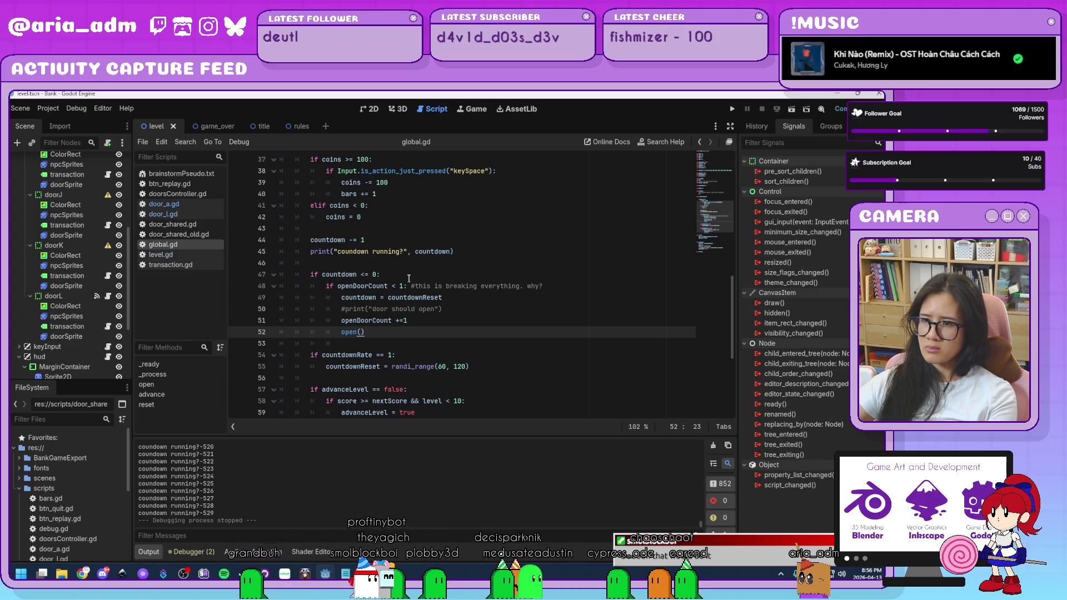
pyautogui.click(405, 298)
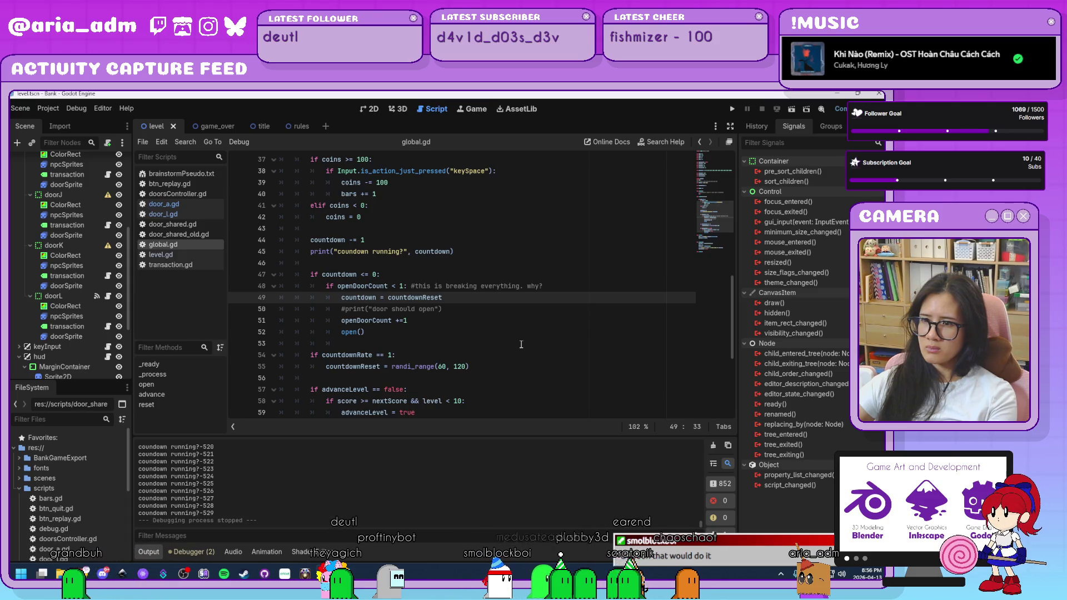
pyautogui.click(452, 300)
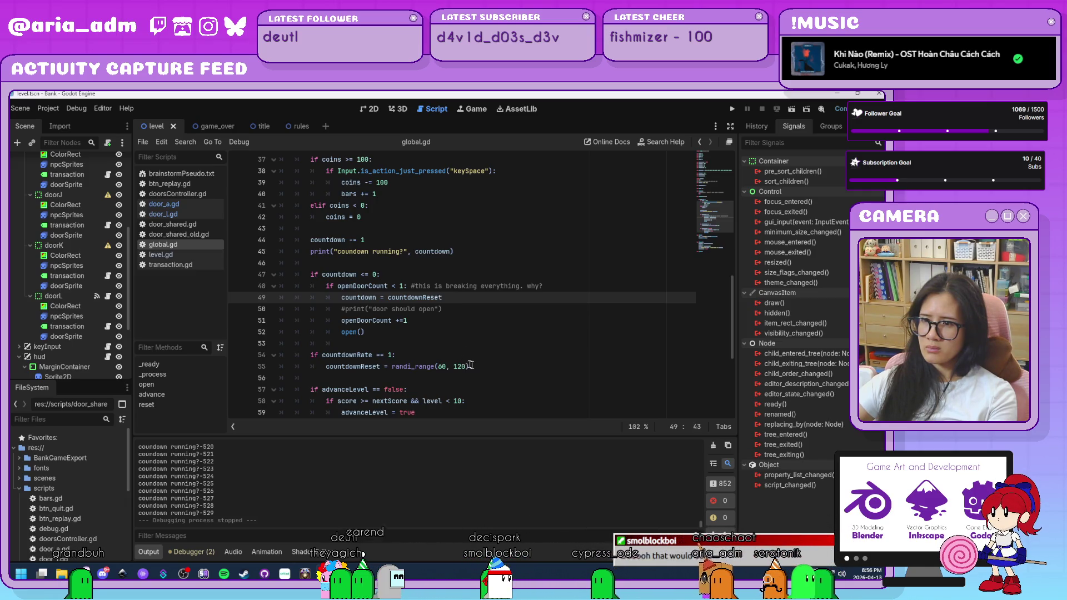
pyautogui.scroll(5, 481, 368)
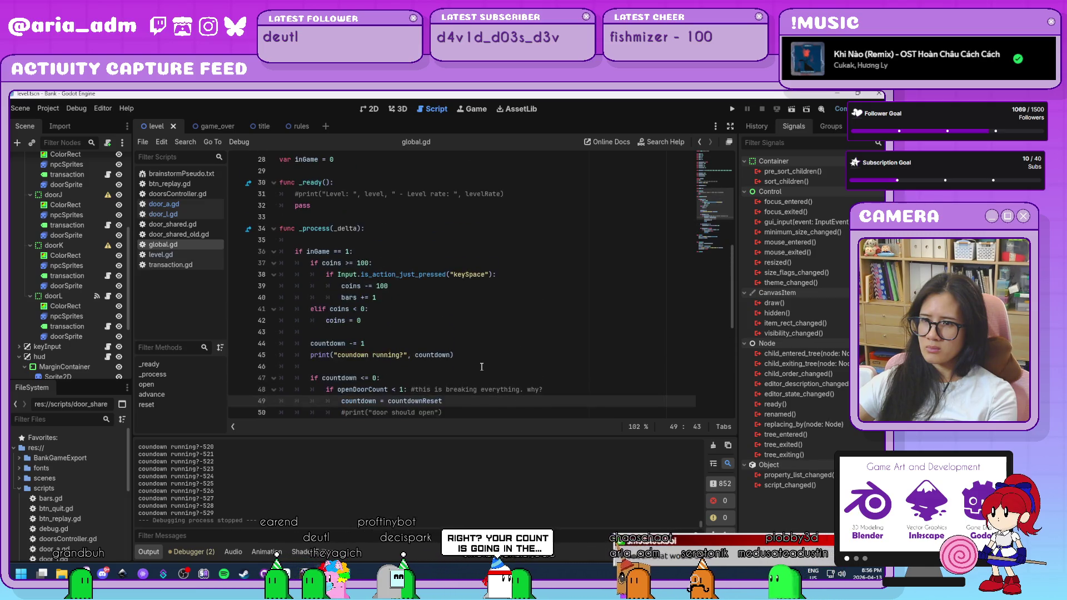
pyautogui.scroll(3, 481, 367)
pyautogui.scroll(-10, 481, 366)
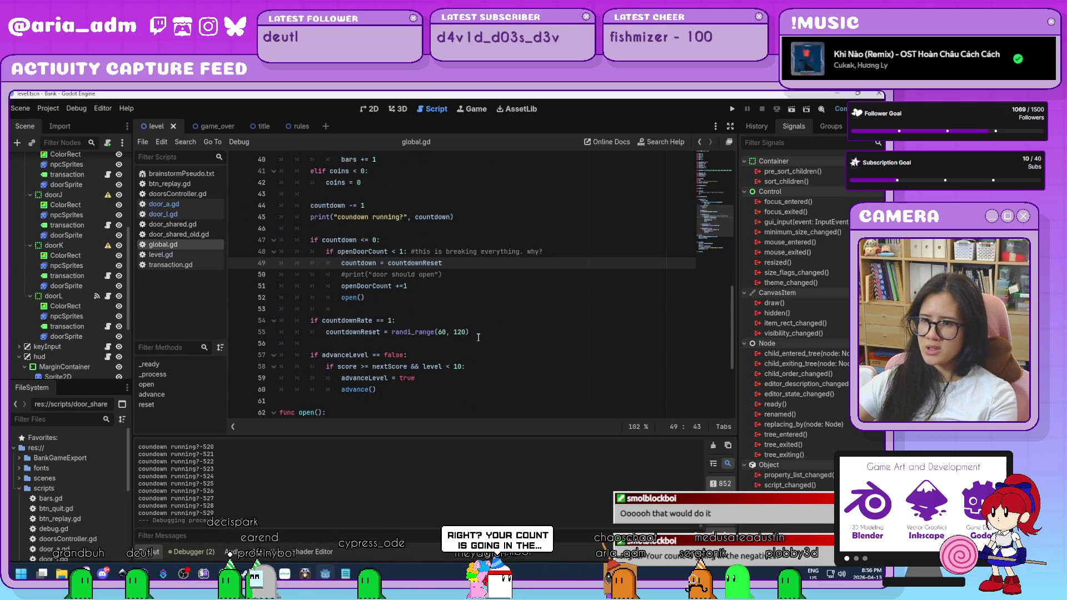
pyautogui.moveTo(469, 331); pyautogui.dragTo(392, 333)
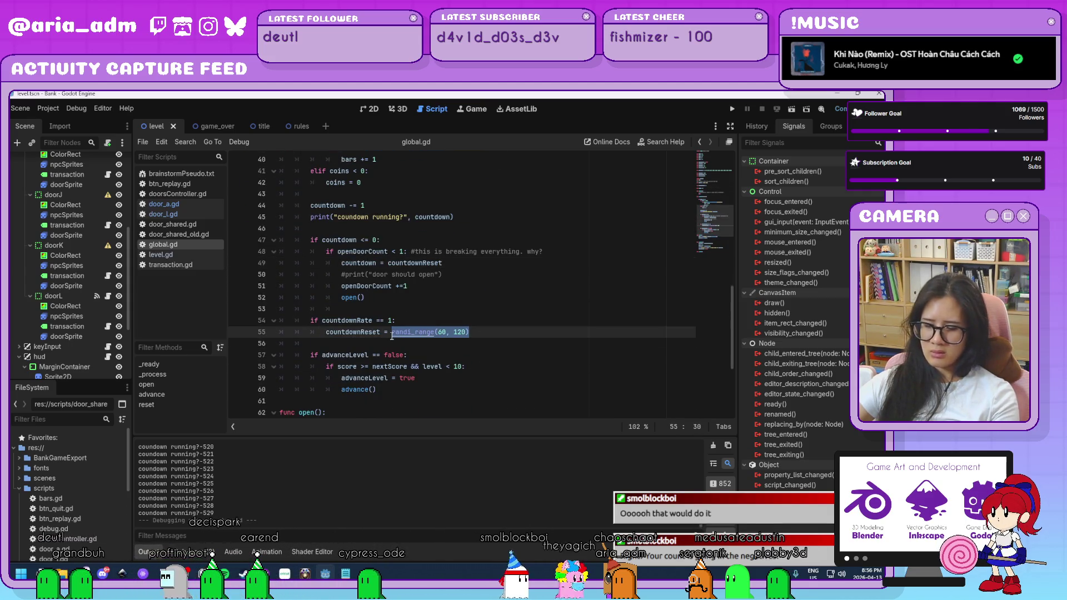
pyautogui.moveTo(450, 263); pyautogui.dragTo(389, 263)
pyautogui.click(500, 331)
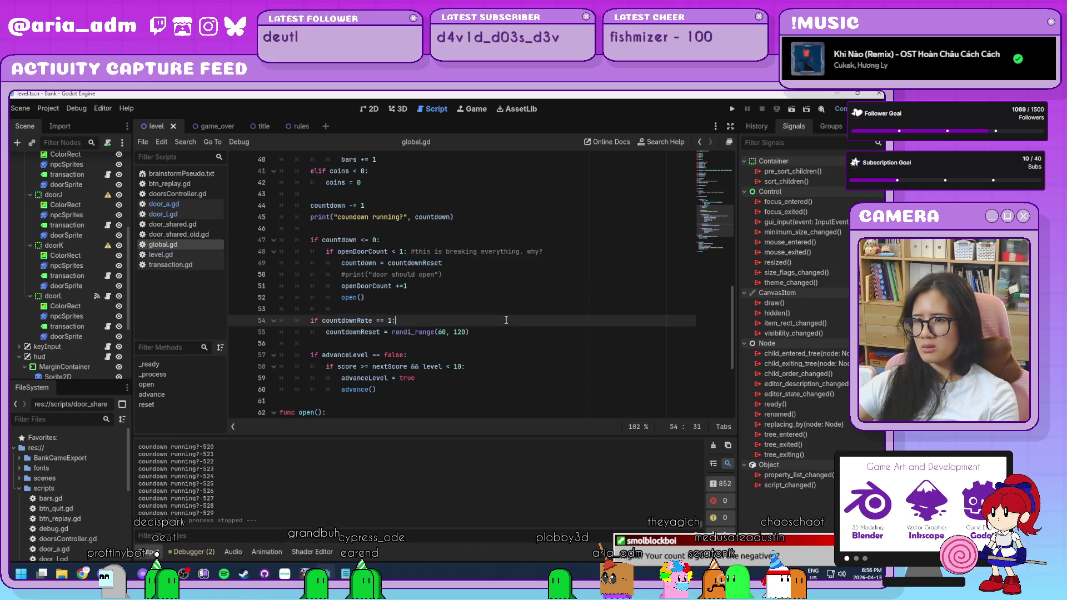
pyautogui.scroll(3, 497, 337)
pyautogui.scroll(-4, 497, 338)
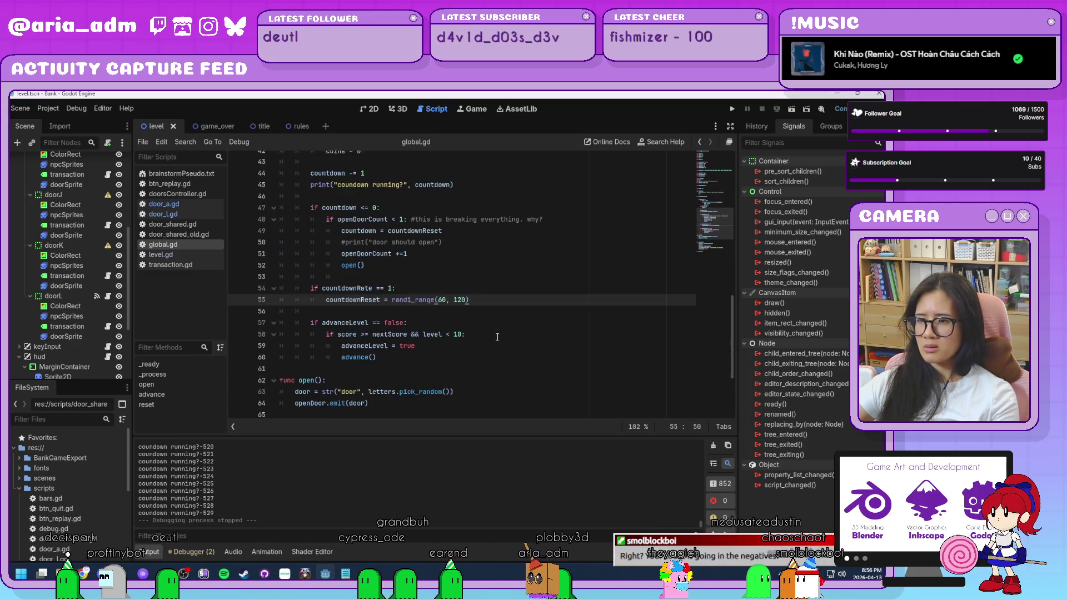
pyautogui.keyDown('shift'); pyautogui.click(335, 299); pyautogui.keyUp('shift')
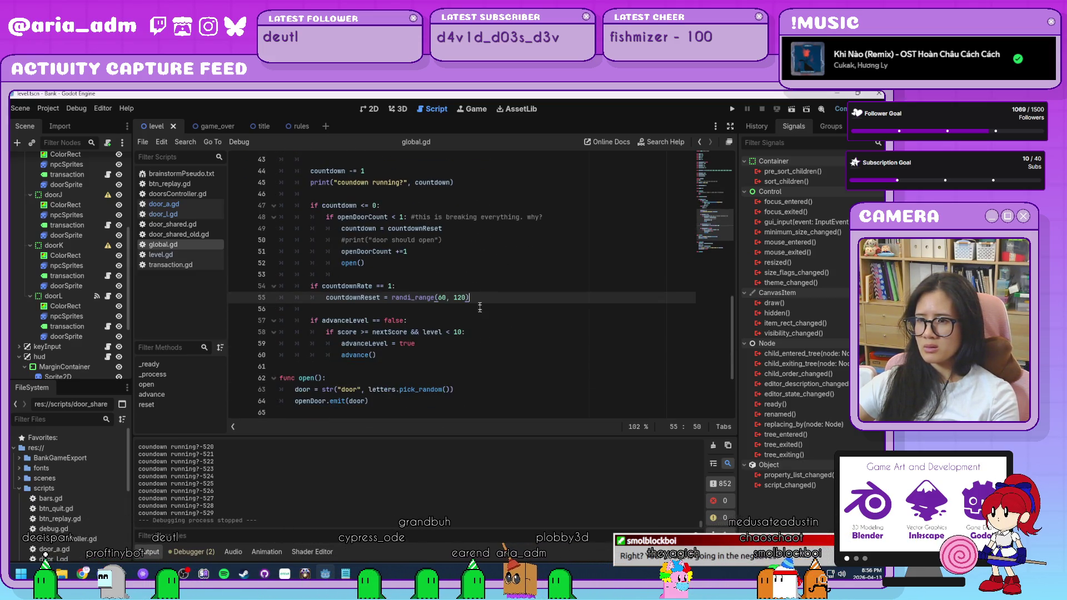
pyautogui.click(327, 298)
pyautogui.scroll(8, 403, 303)
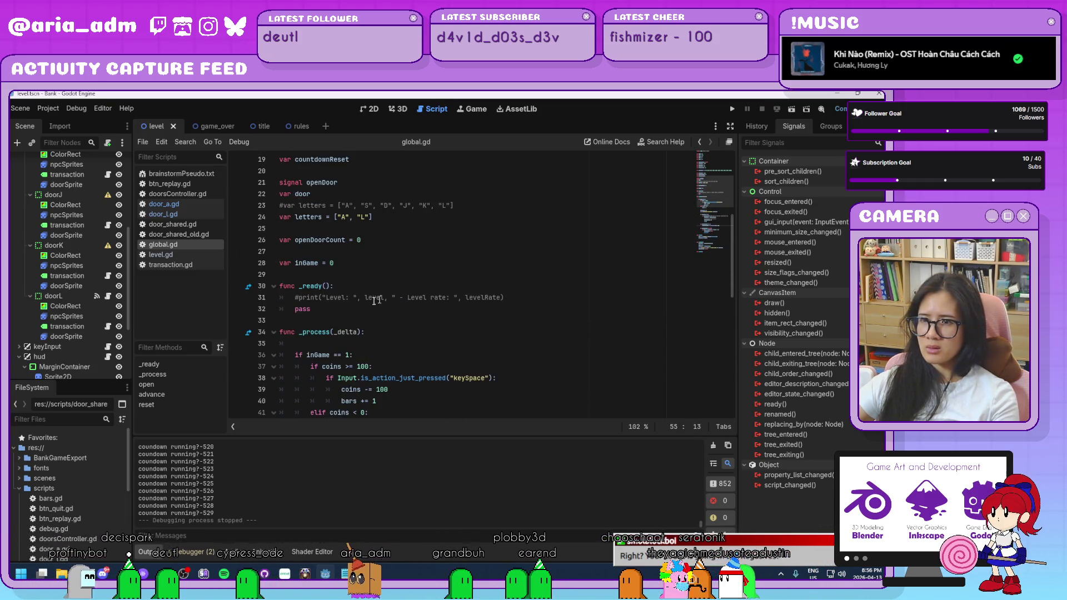
# Paste the countdownReset = randi_range(60, 120) line into _ready() and run the game
pyautogui.click(513, 300)
pyautogui.press('Return')
pyautogui.write('countdownReset = randi_range(60, 120)')
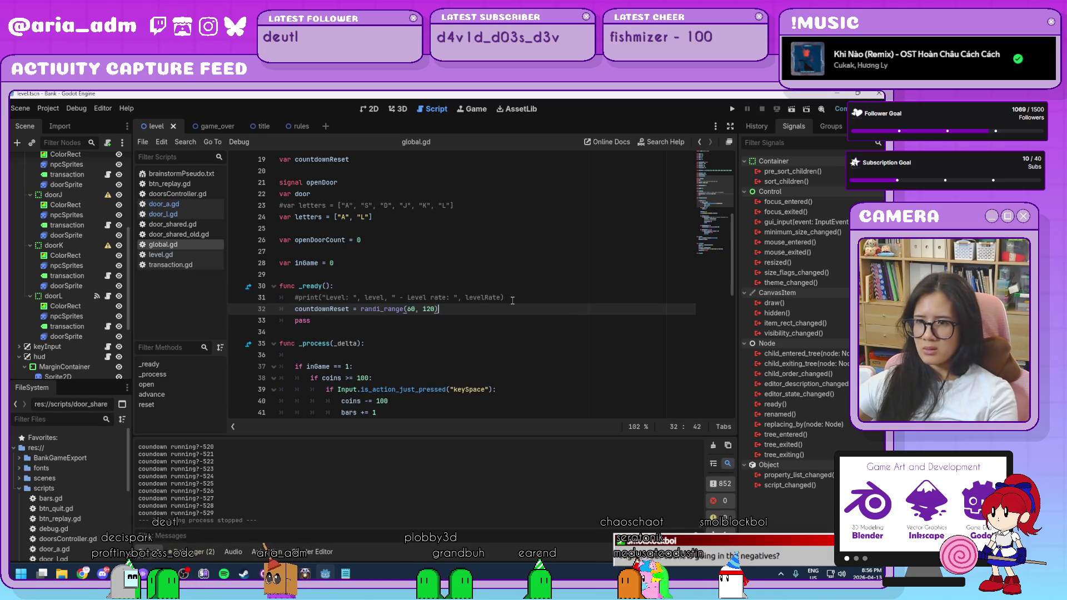
pyautogui.press('F5')
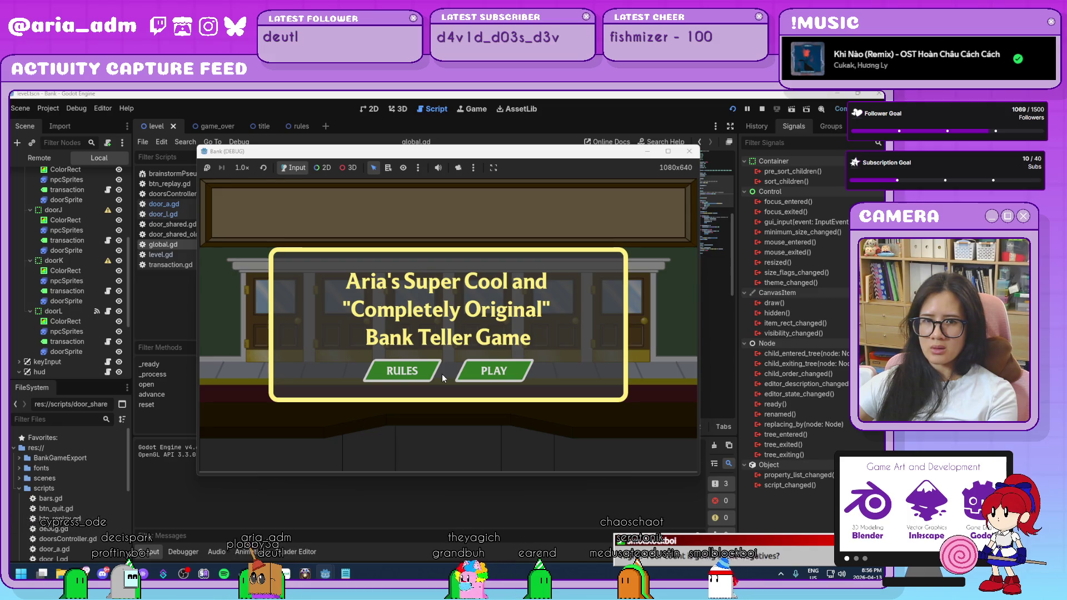
# Play the doors level from the title screen, then stop the run at Coins 00
pyautogui.click(498, 377)
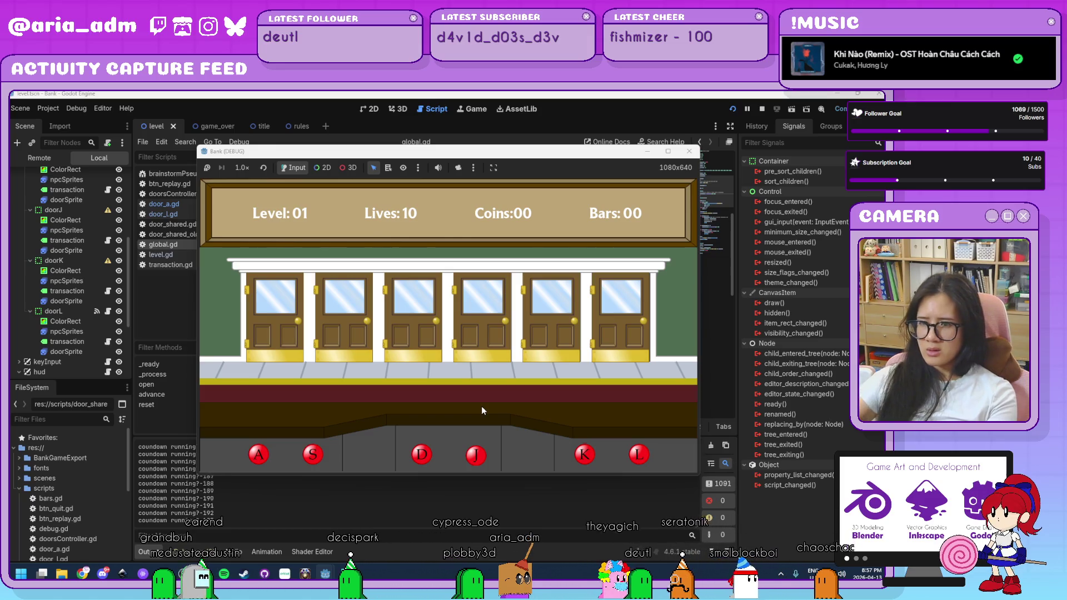
pyautogui.click(689, 152)
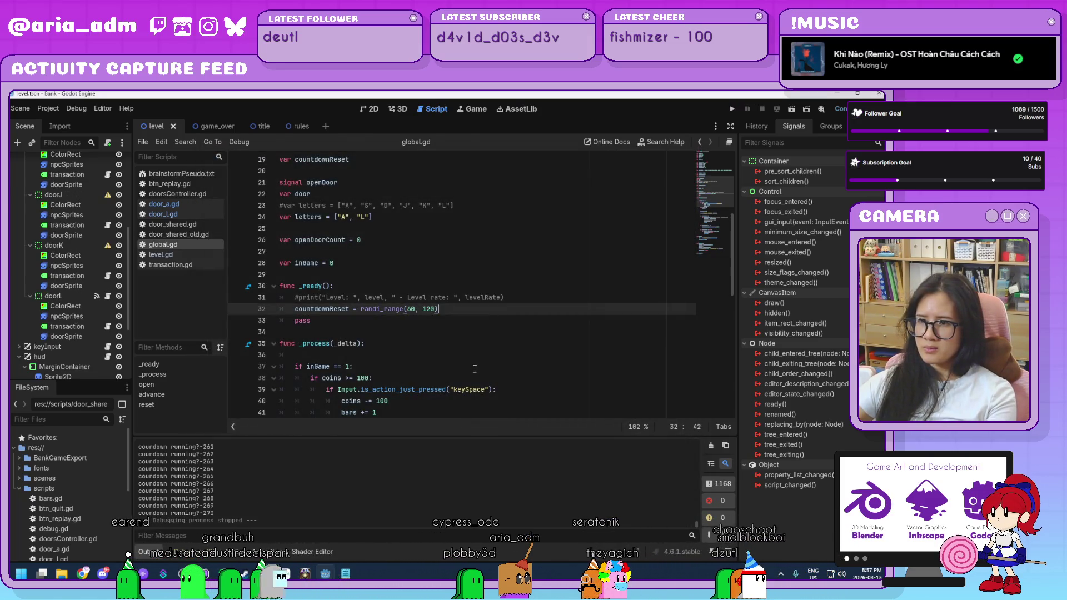
pyautogui.scroll(-5, 474, 369)
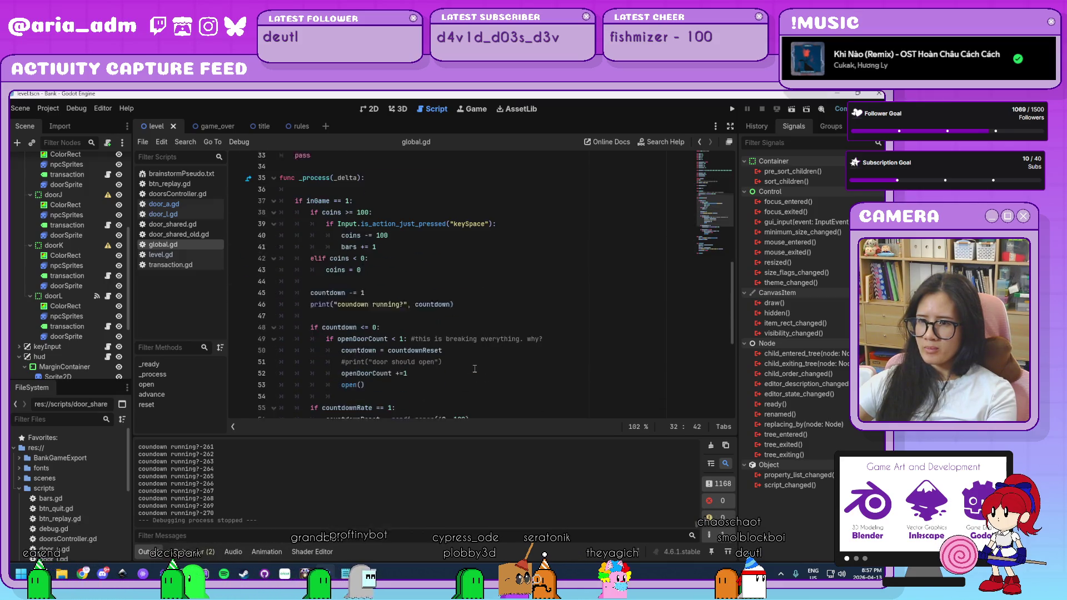
pyautogui.scroll(-2, 474, 369)
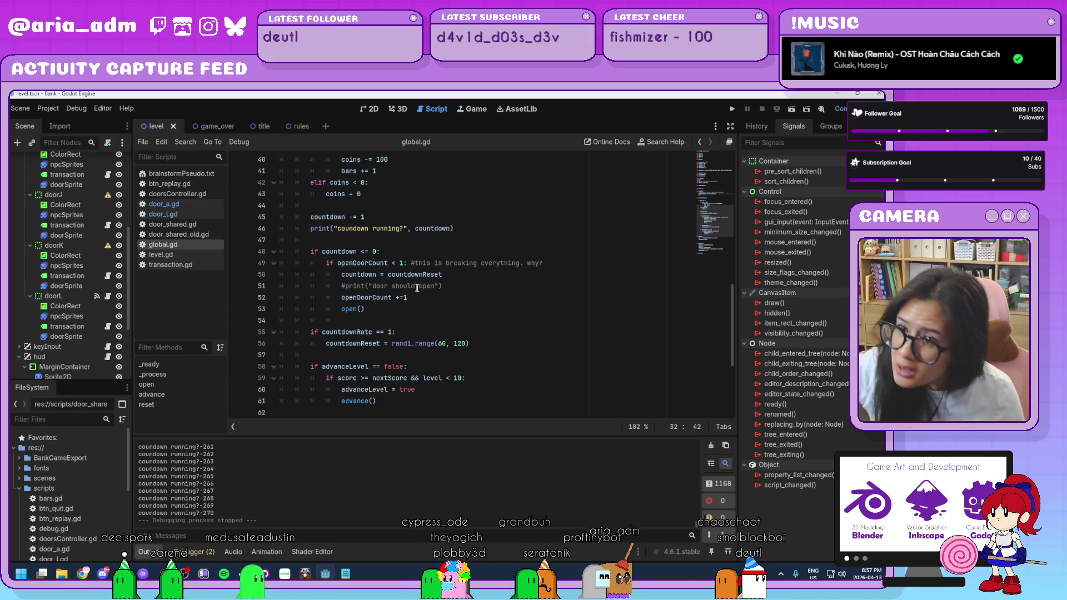
pyautogui.click(483, 297)
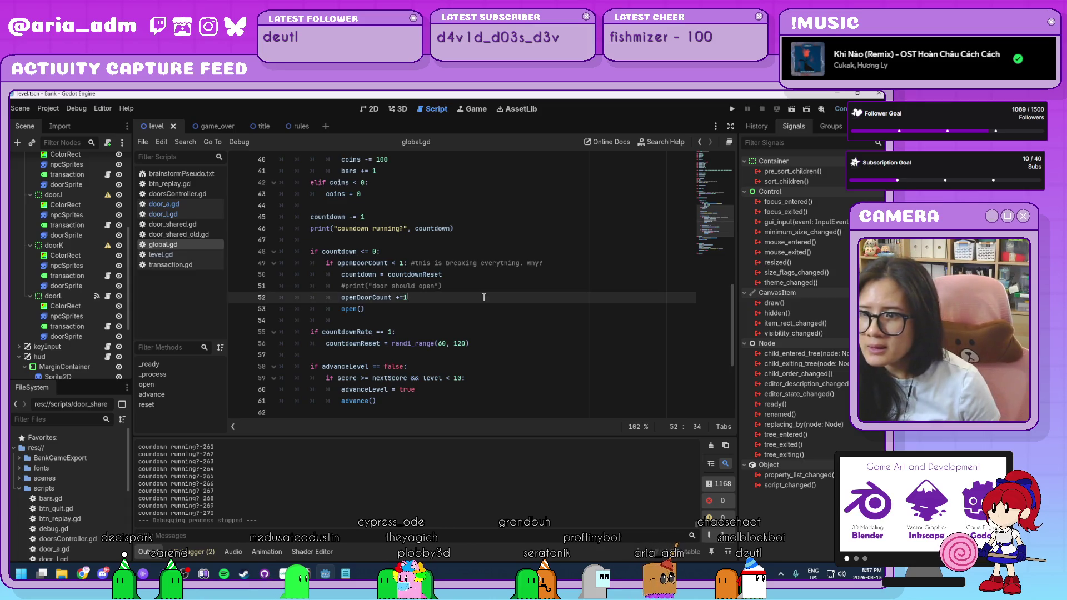
pyautogui.click(386, 252)
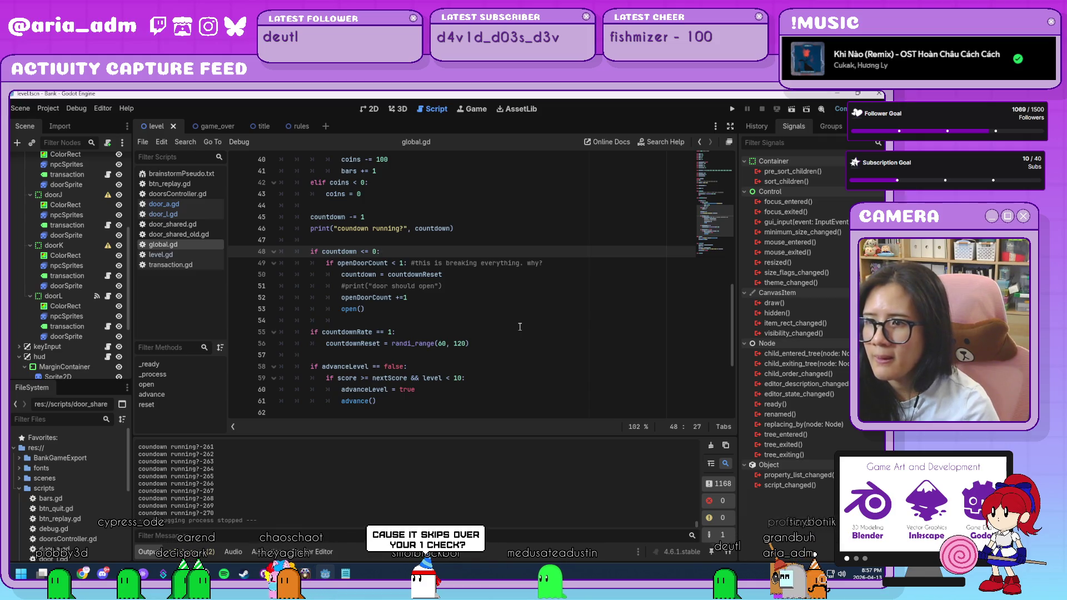
# Move countdown = countdownReset directly under if countdown <= 0, remove the blank line, and run
pyautogui.moveTo(462, 274)
pyautogui.mouseDown()
pyautogui.moveTo(345, 284)
pyautogui.moveTo(342, 275)
pyautogui.mouseUp()
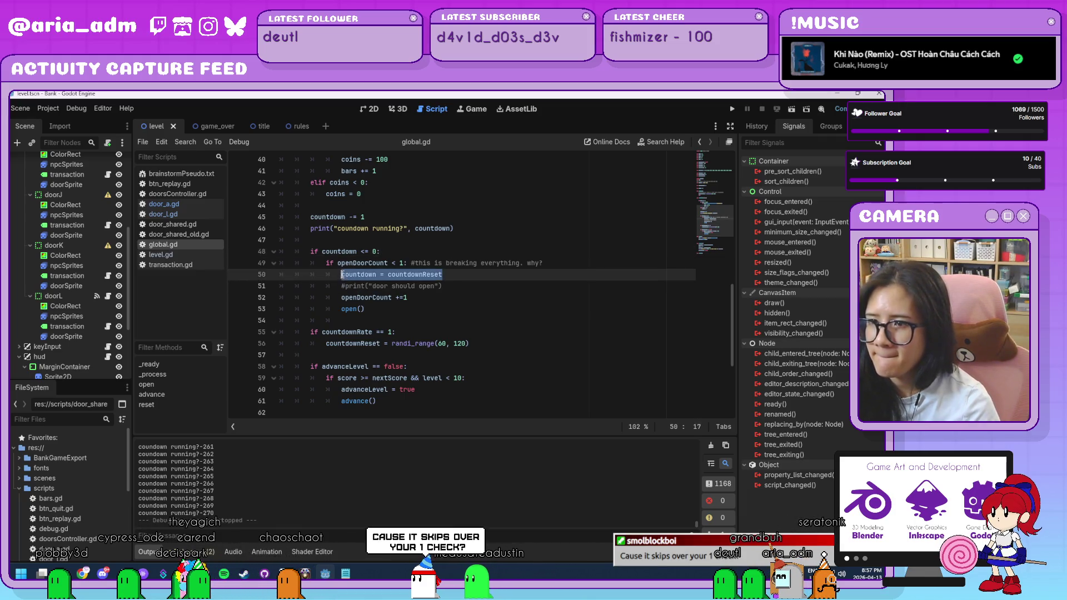
pyautogui.hotkey('ctrl', 'x')
pyautogui.click(404, 251)
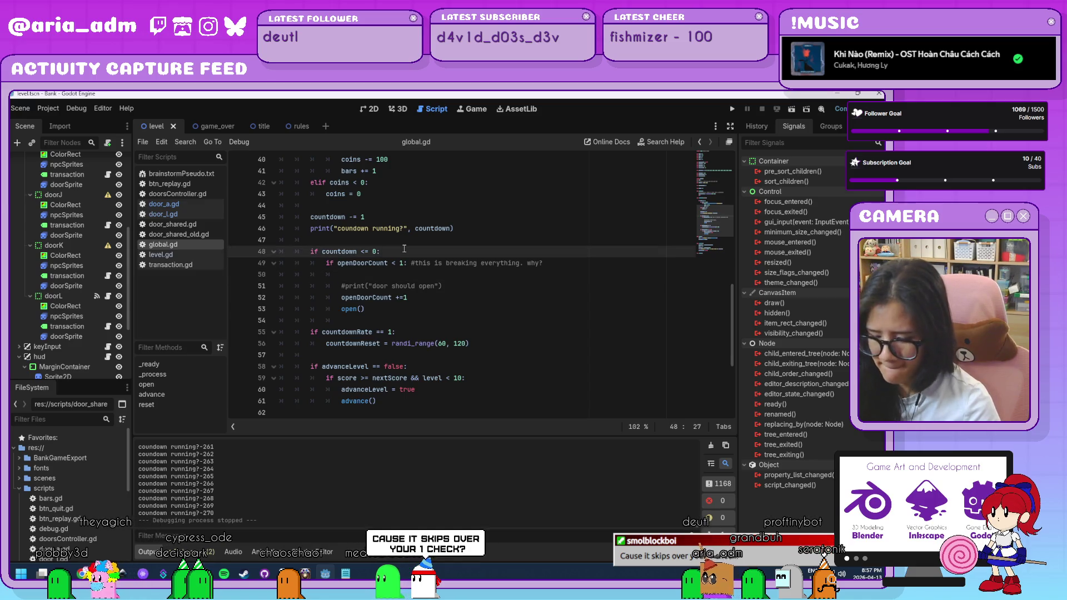
pyautogui.press('Return')
pyautogui.hotkey('ctrl', 'v')
pyautogui.click(345, 285)
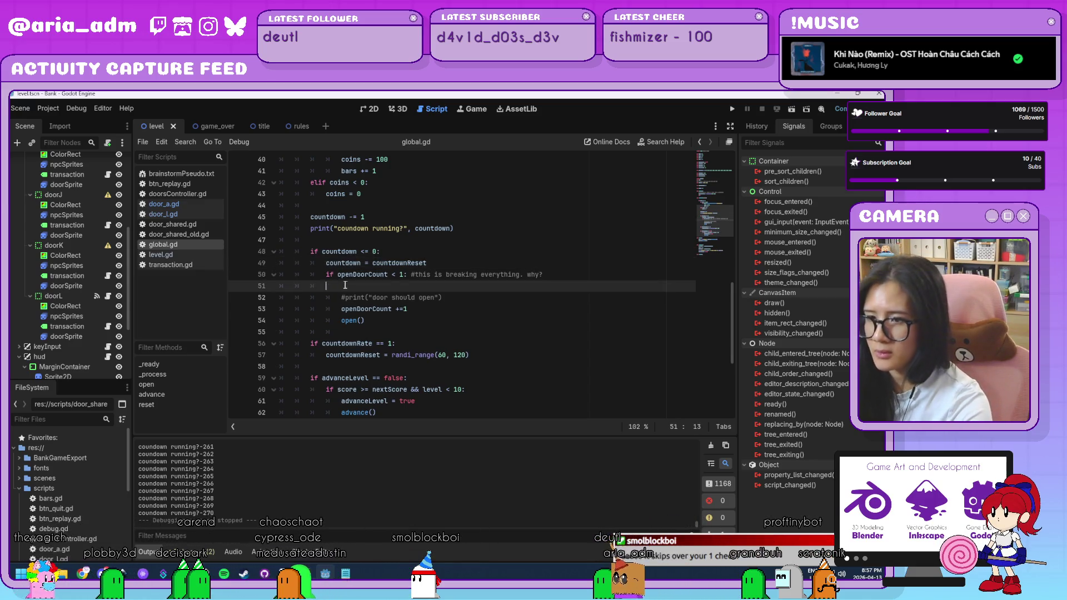
pyautogui.press('BackSpace')
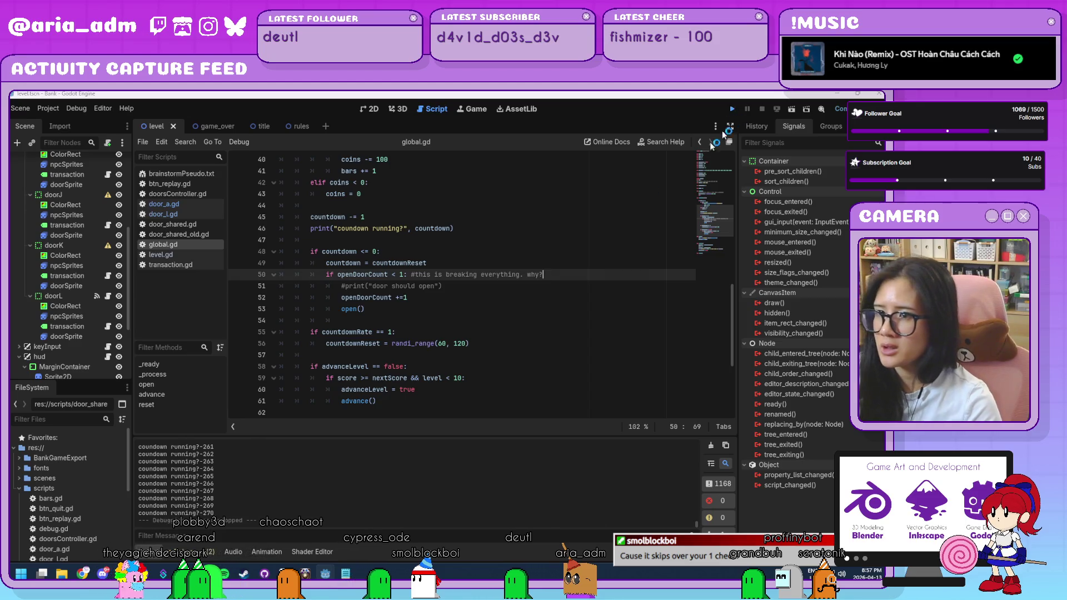
pyautogui.press('F5')
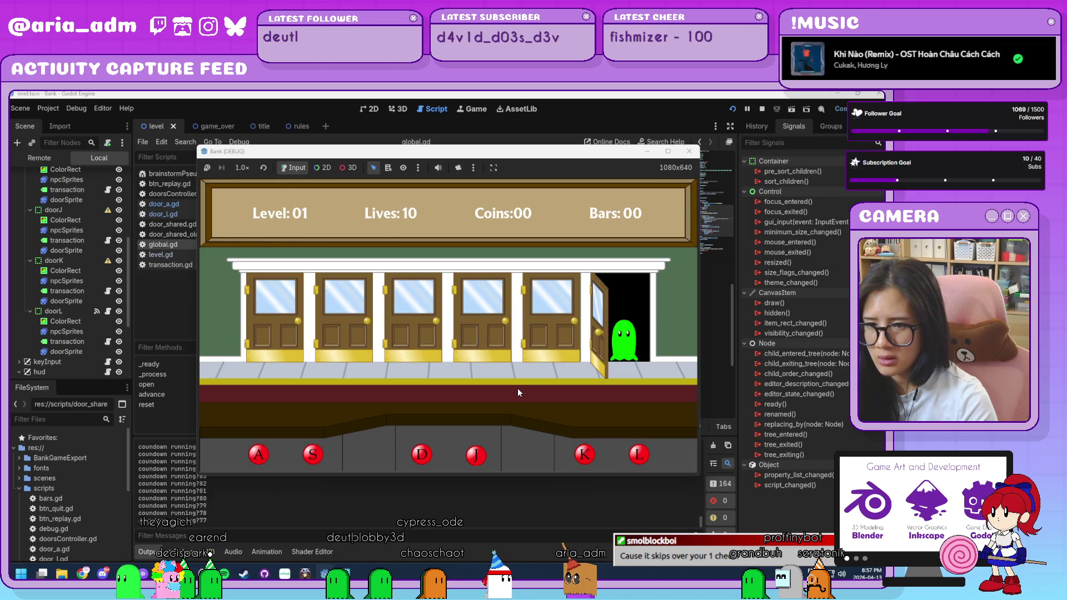
# Serve customers at doors L and A and jail the robber at door A, then stop the game
pyautogui.press('l')
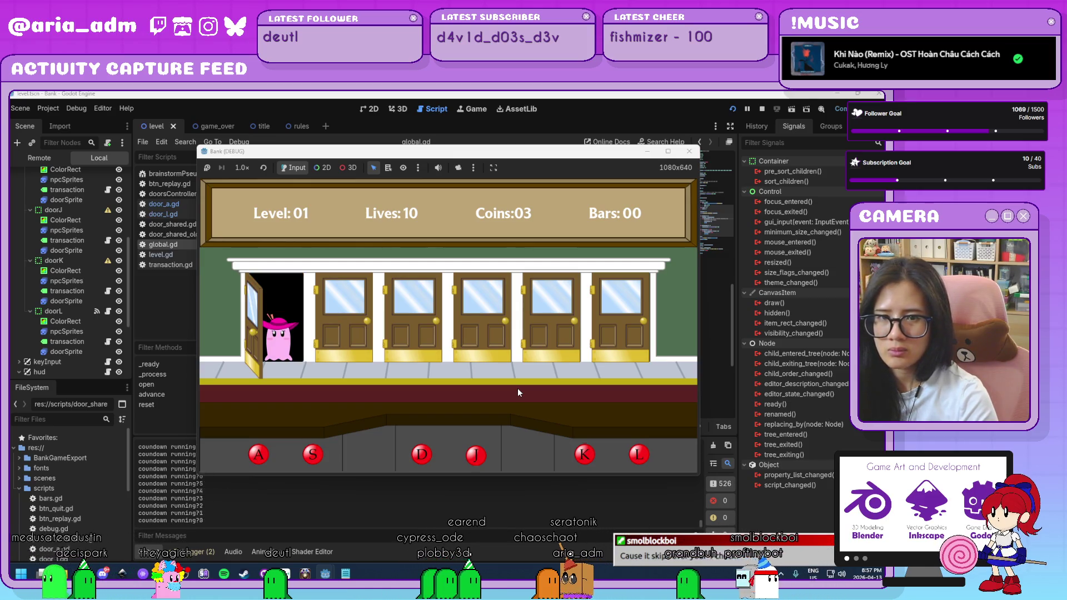
pyautogui.press('a')
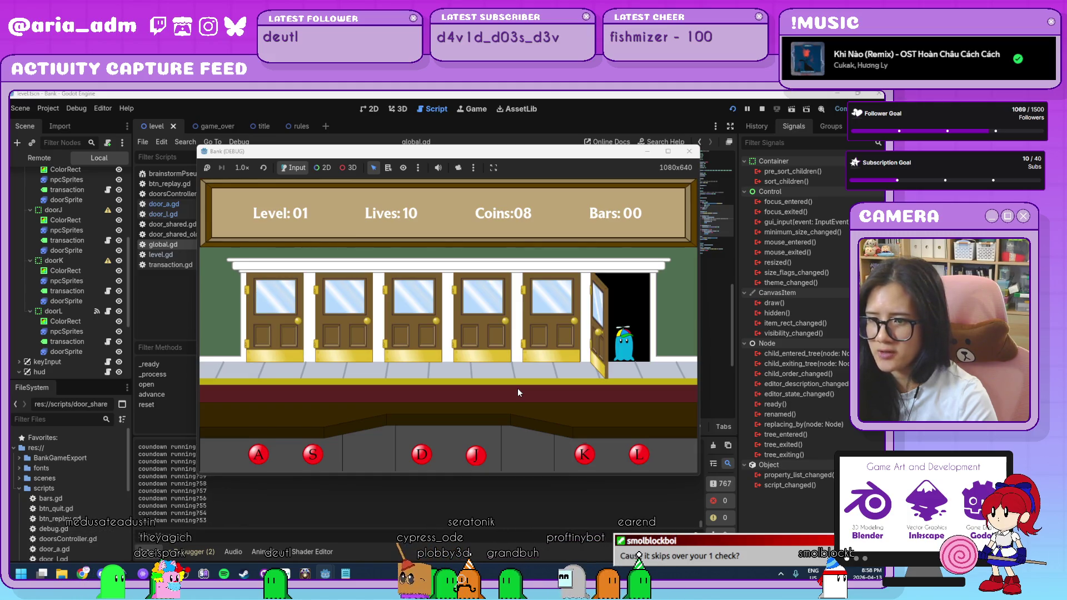
pyautogui.press('l')
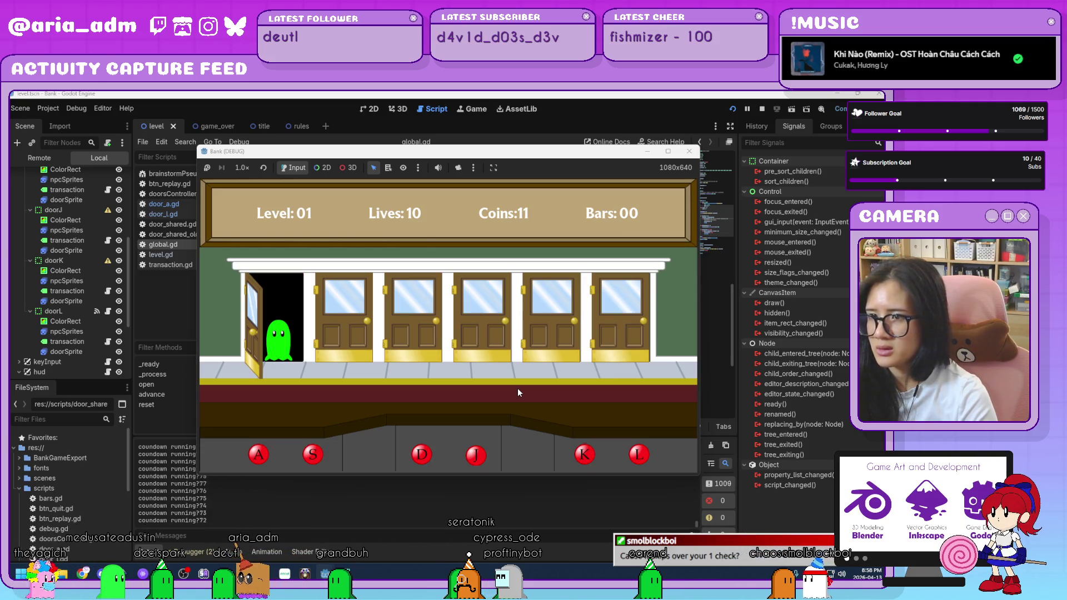
pyautogui.press('a')
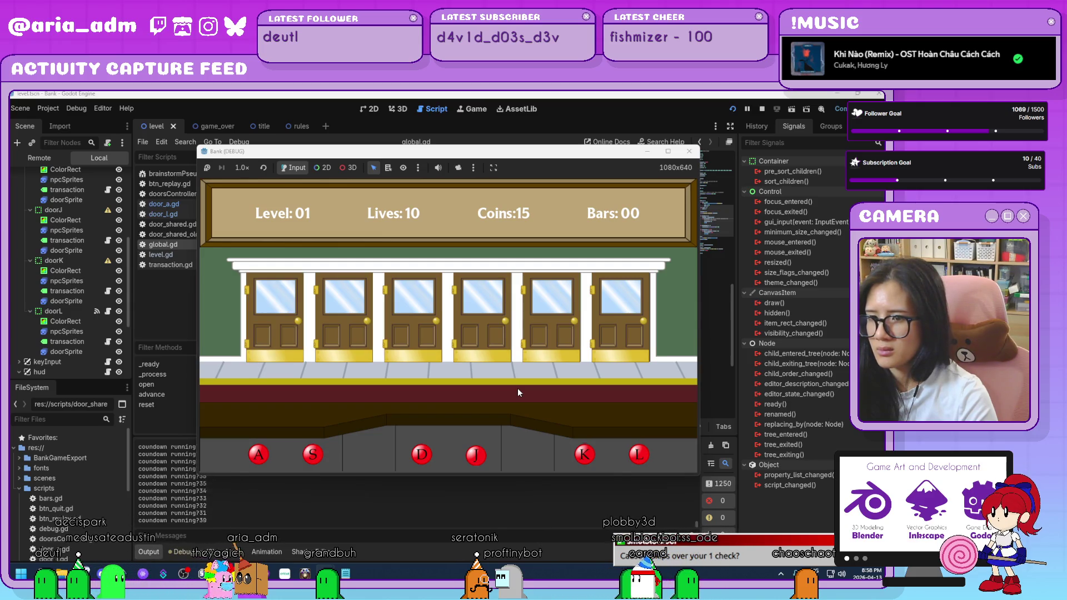
pyautogui.press('a')
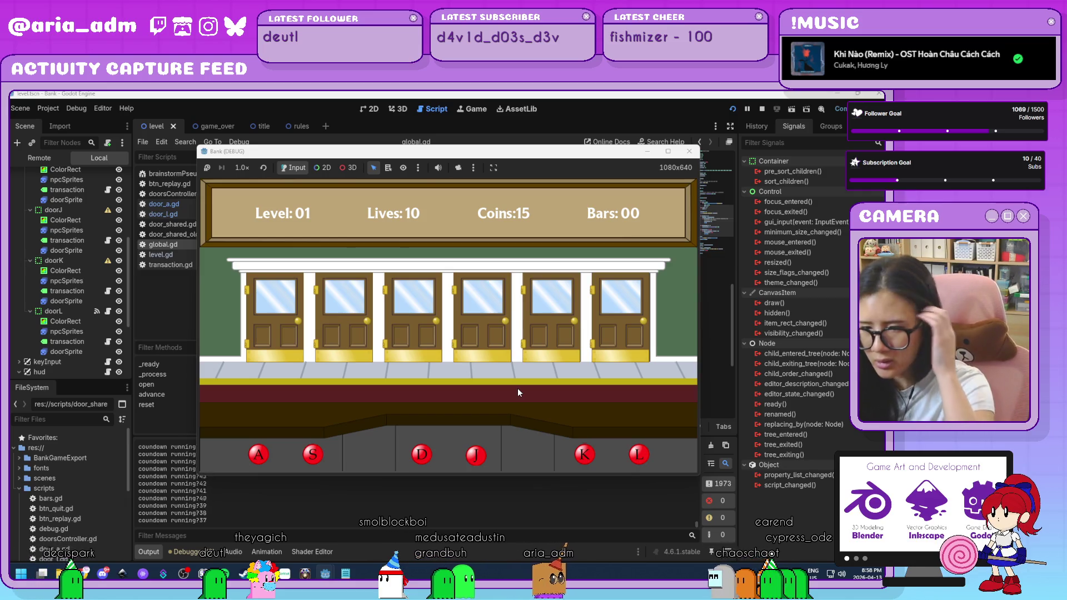
pyautogui.click(689, 151)
# Comment out the countdown print on line 46
pyautogui.click(421, 297)
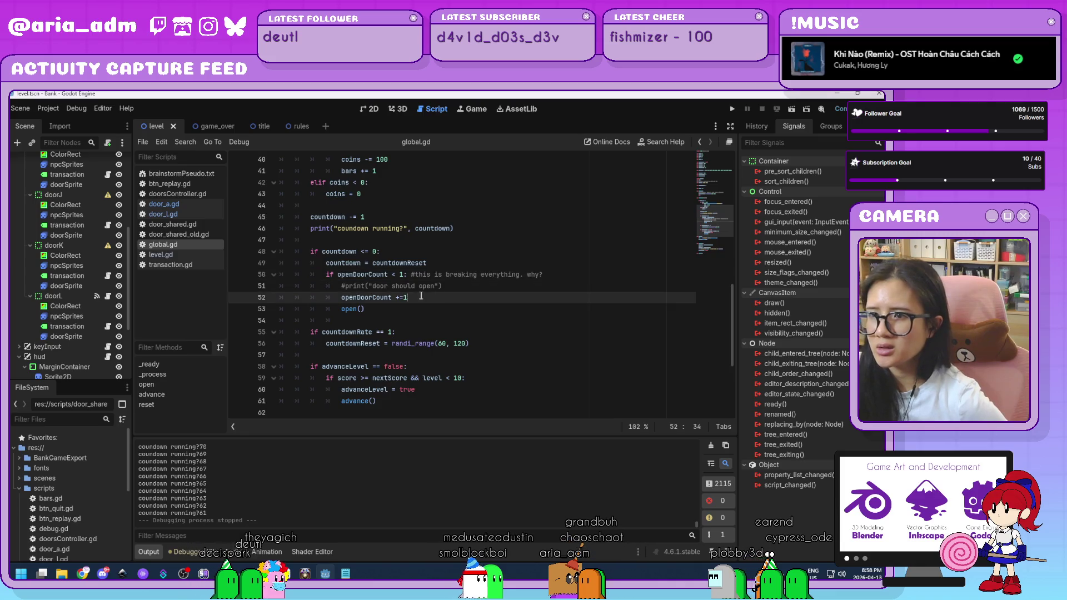
pyautogui.click(329, 228)
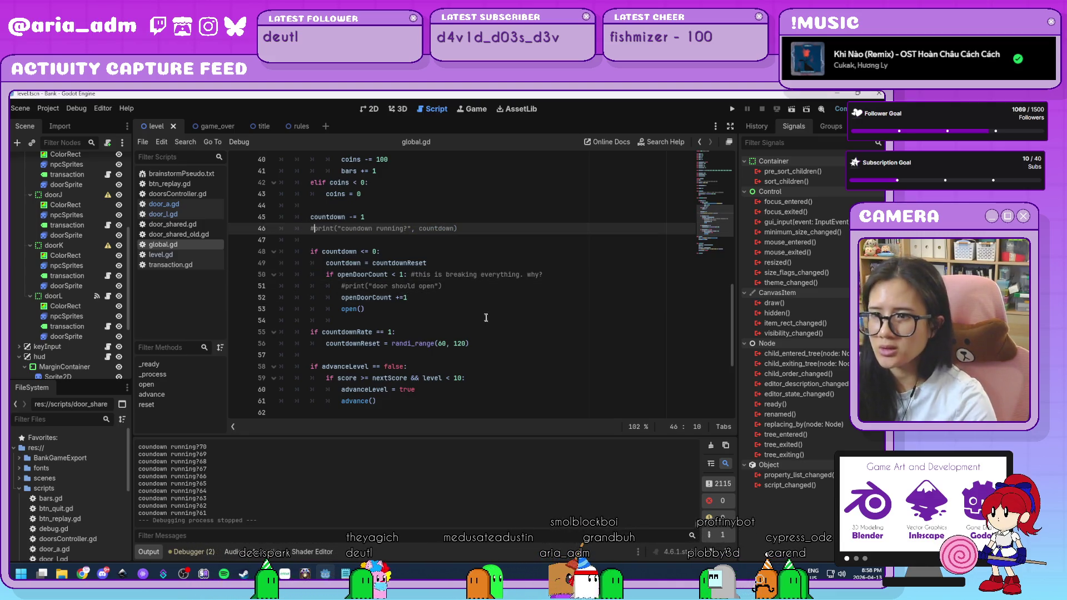
pyautogui.write('#')
# Add print(openDoorCount) after the countdown reset line, save, and relaunch the game
pyautogui.click(422, 307)
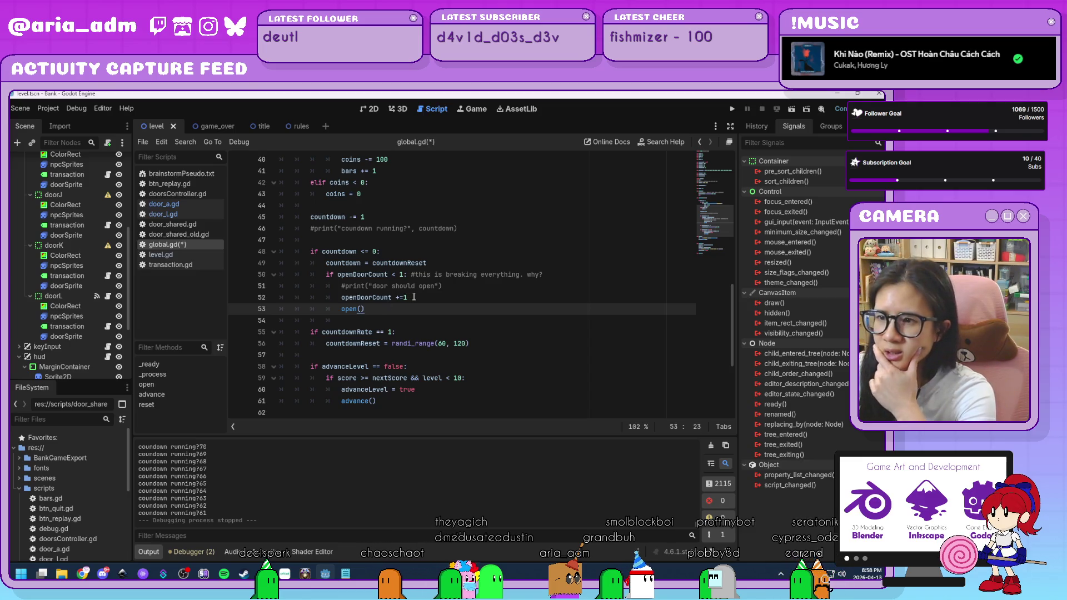
pyautogui.click(421, 301)
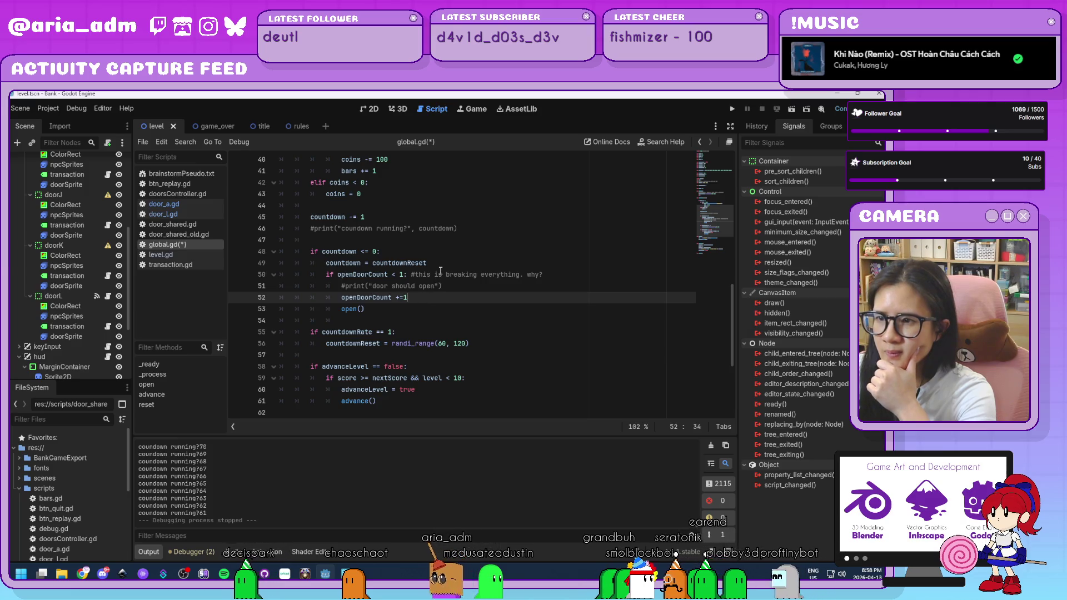
pyautogui.click(439, 265)
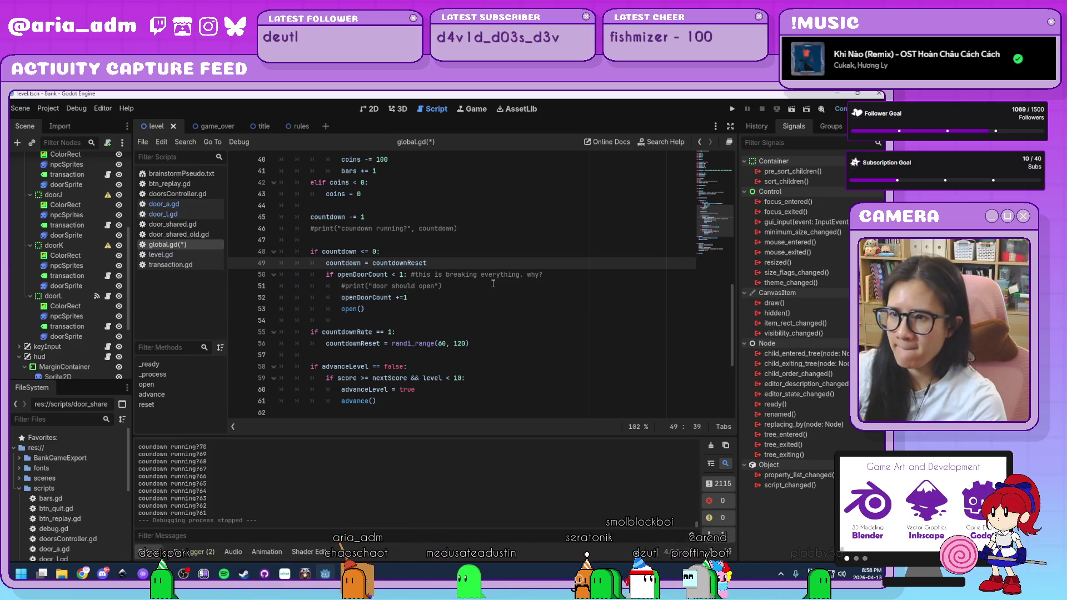
pyautogui.press('Return')
pyautogui.write('print()')
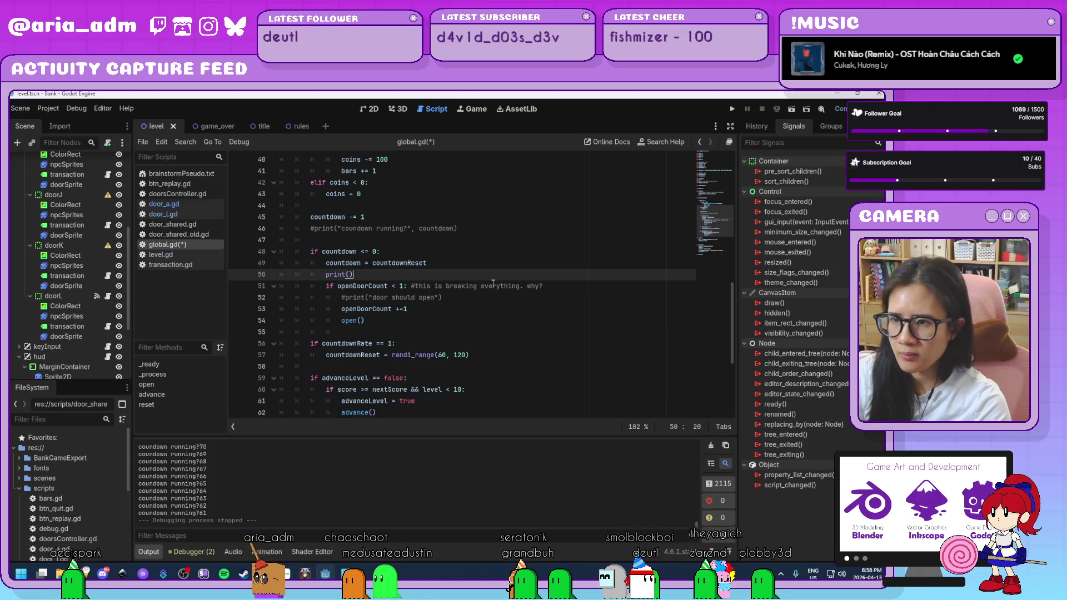
pyautogui.write('openD')
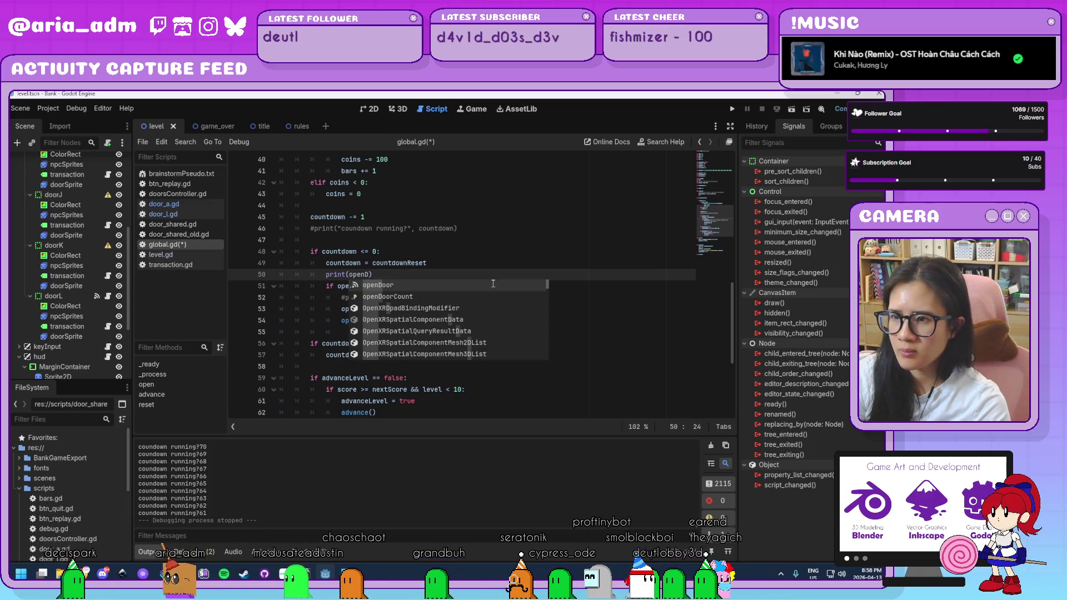
pyautogui.press('Down')
pyautogui.press('Return')
pyautogui.click(732, 109)
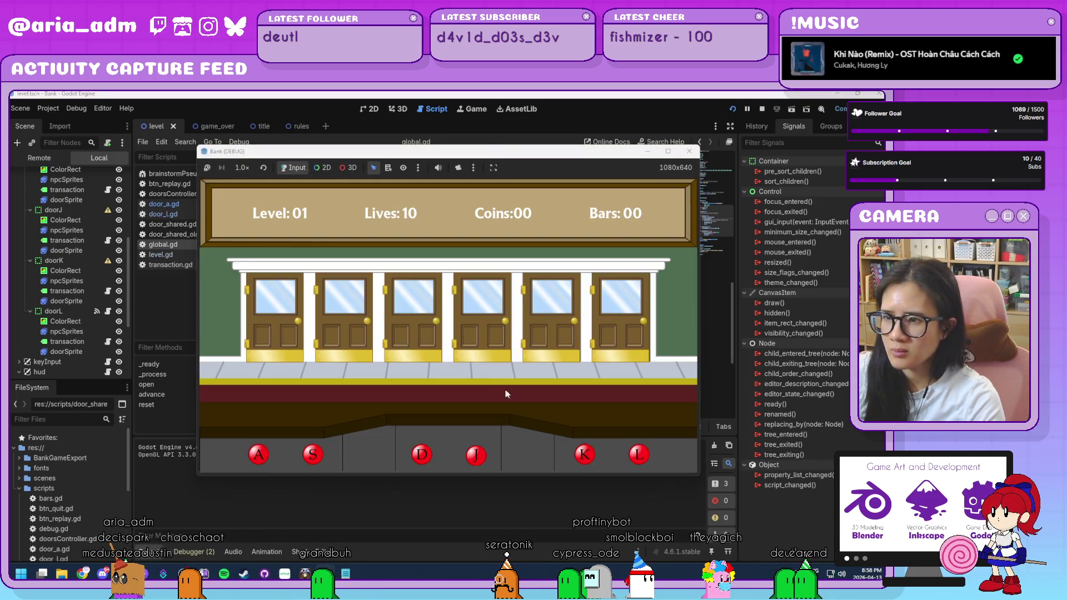
# Toggle doors L and A in the running game, then close it and return to global.gd
pyautogui.press('l')
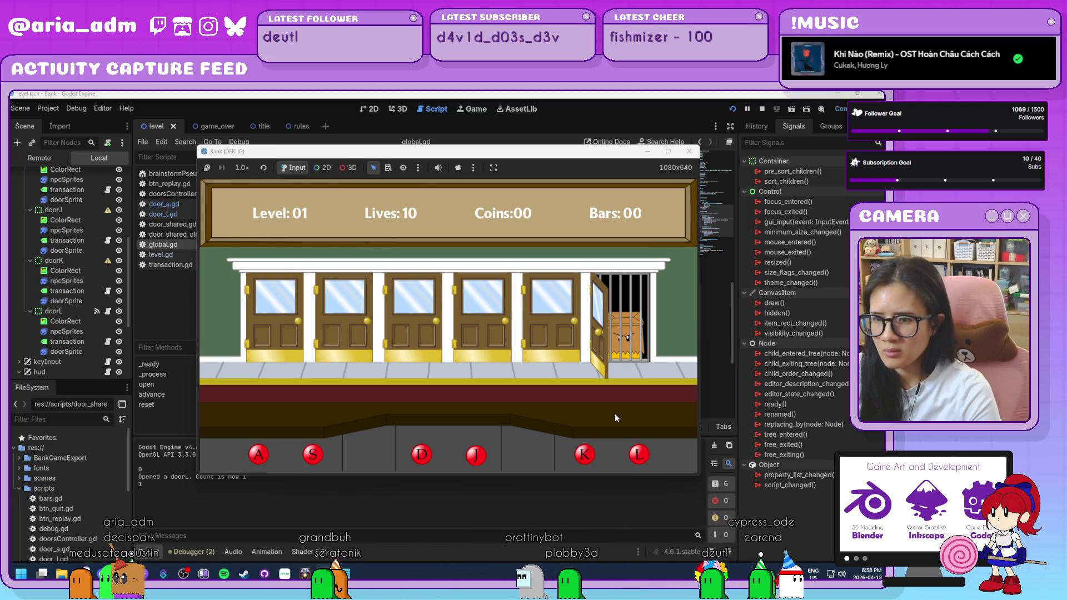
pyautogui.press('a')
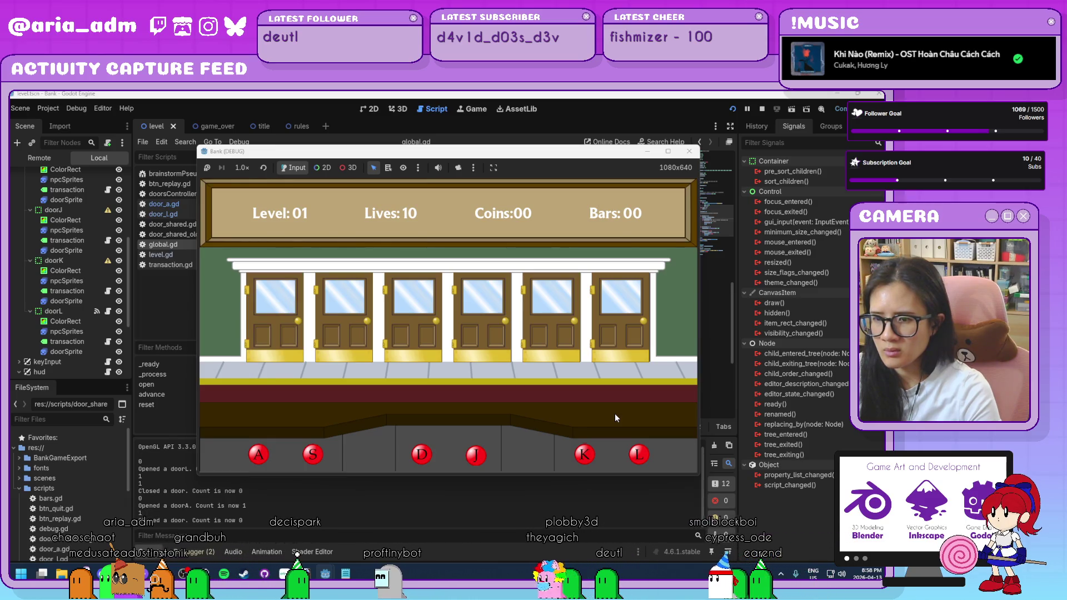
pyautogui.press('a')
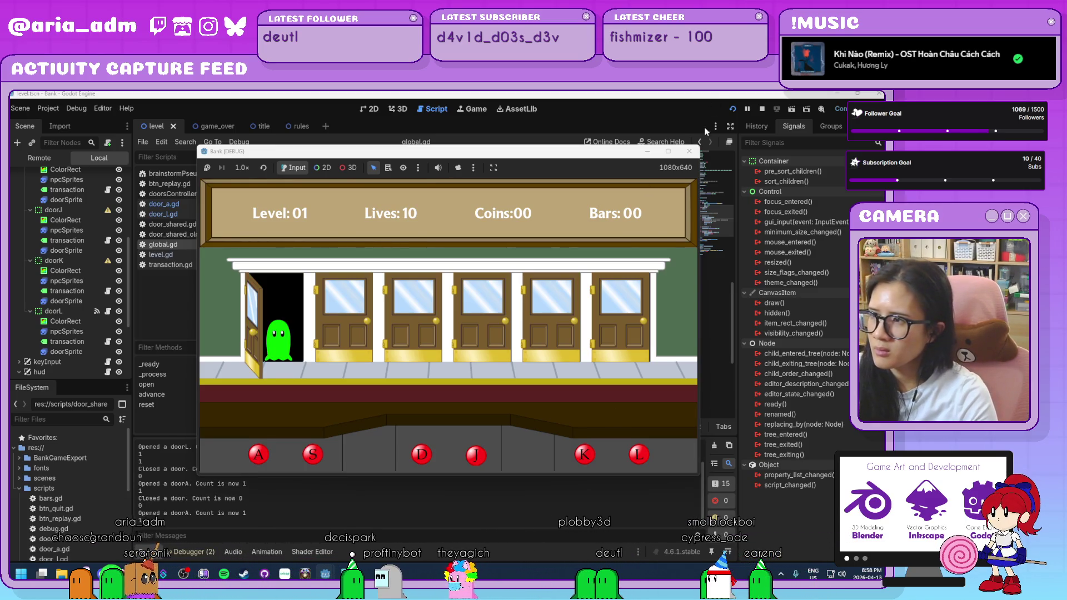
pyautogui.click(689, 151)
pyautogui.click(466, 321)
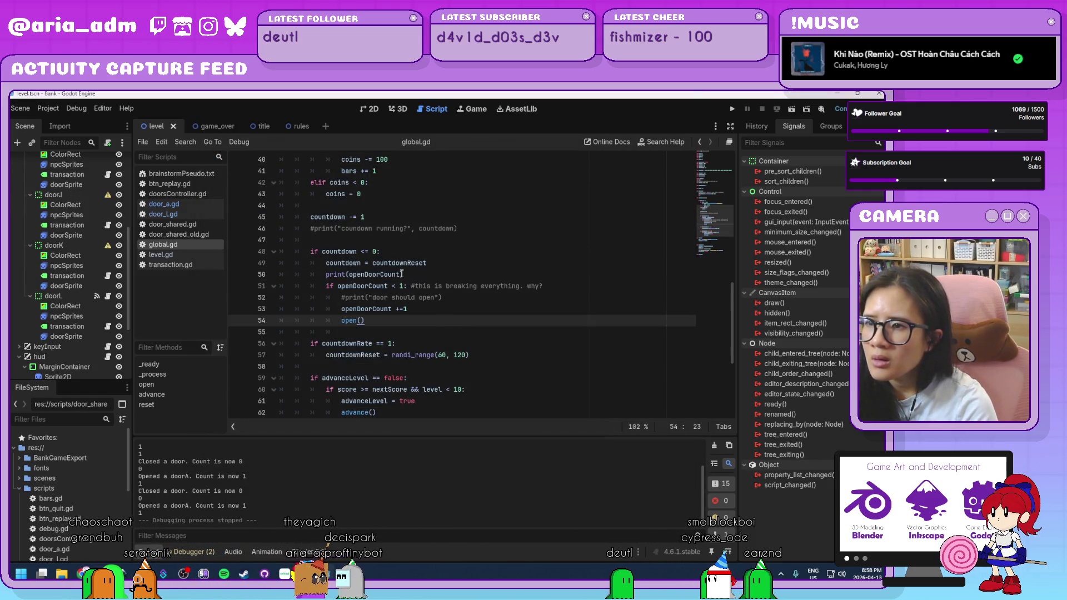
# Prefix openDoorCount in line 50's print with "Is the door count correct? ", then run the game
pyautogui.moveTo(399, 274)
pyautogui.click(350, 275)
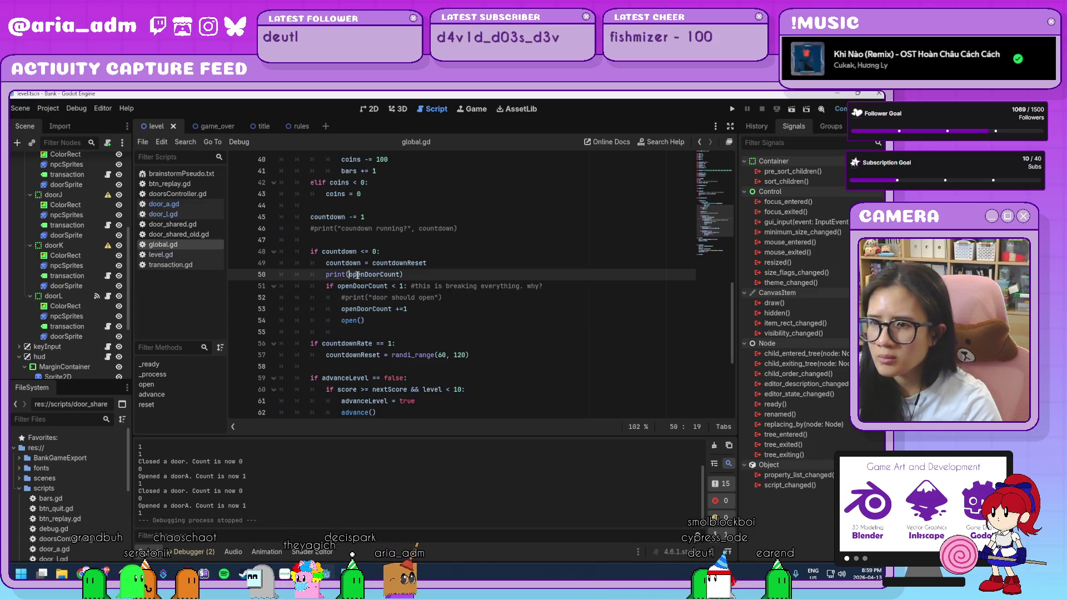
pyautogui.write('"Is the')
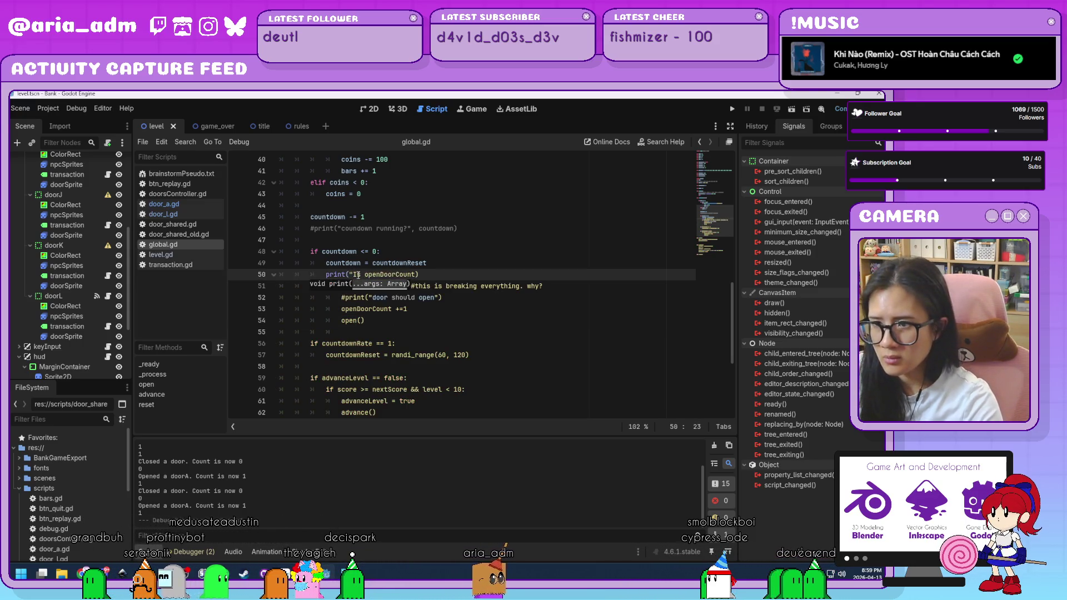
pyautogui.write(' door count co')
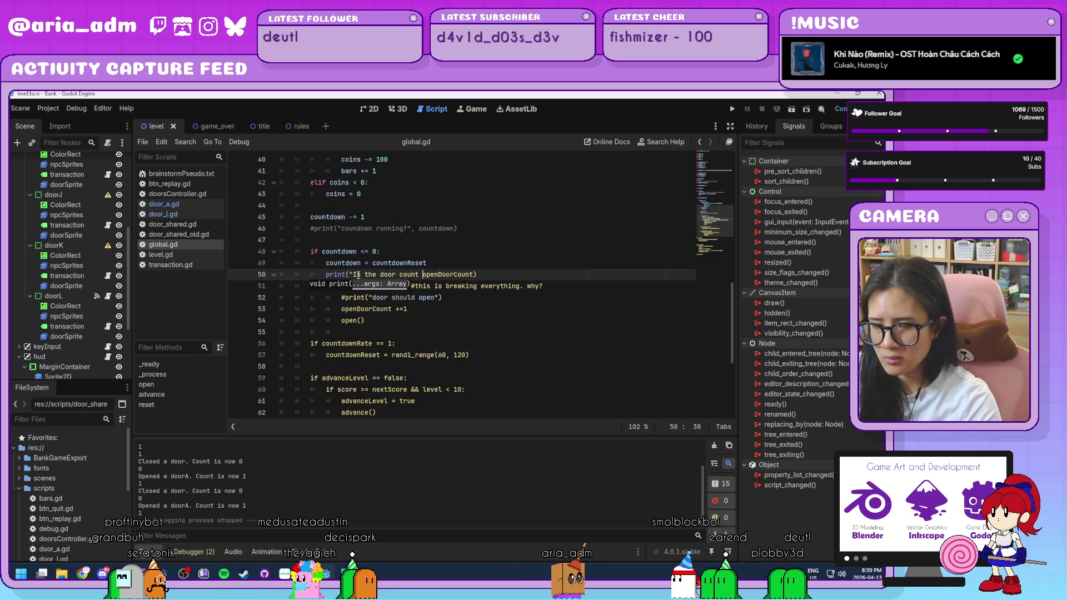
pyautogui.write('n')
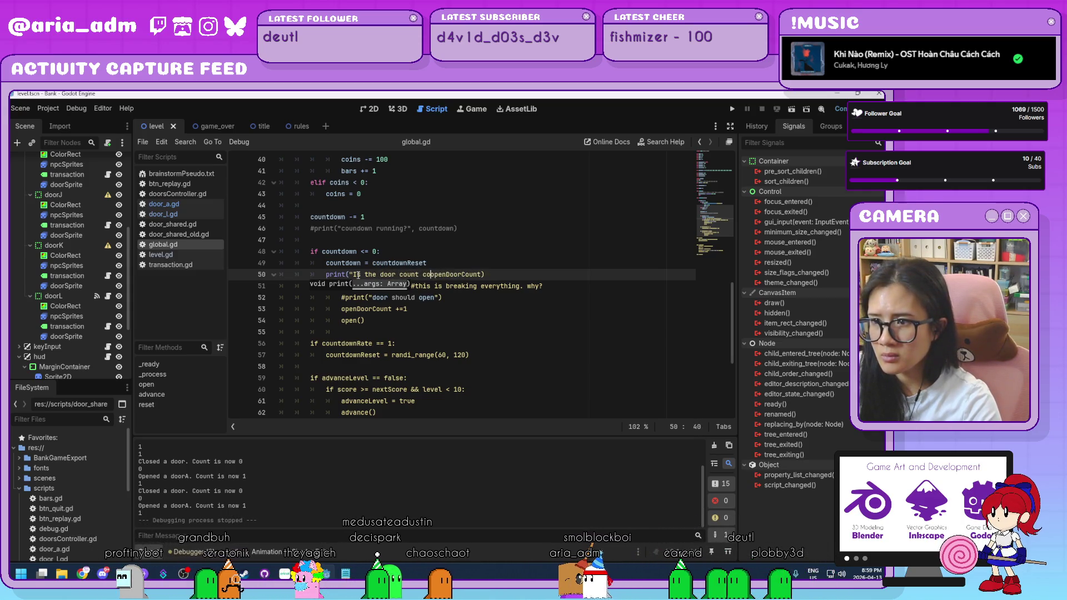
pyautogui.write('rect"')
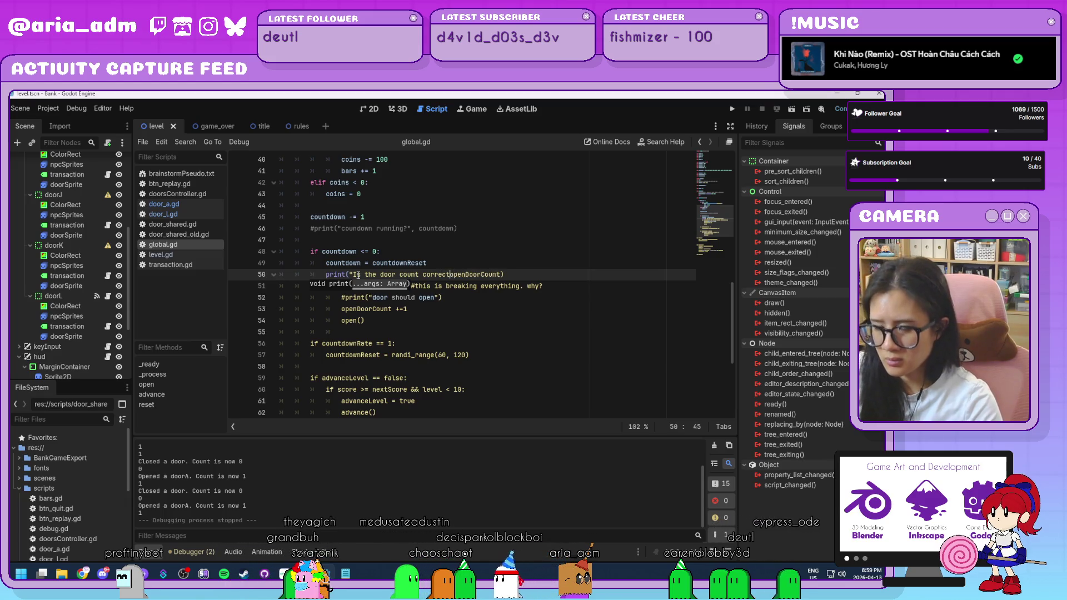
pyautogui.press('BackSpace')
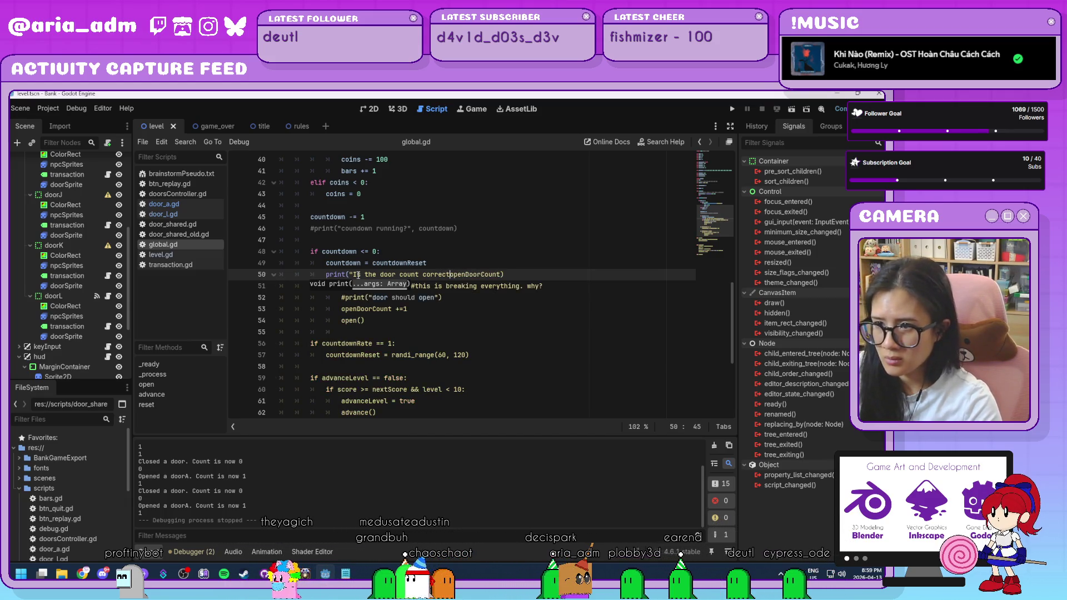
pyautogui.write('? ')
pyautogui.write('"')
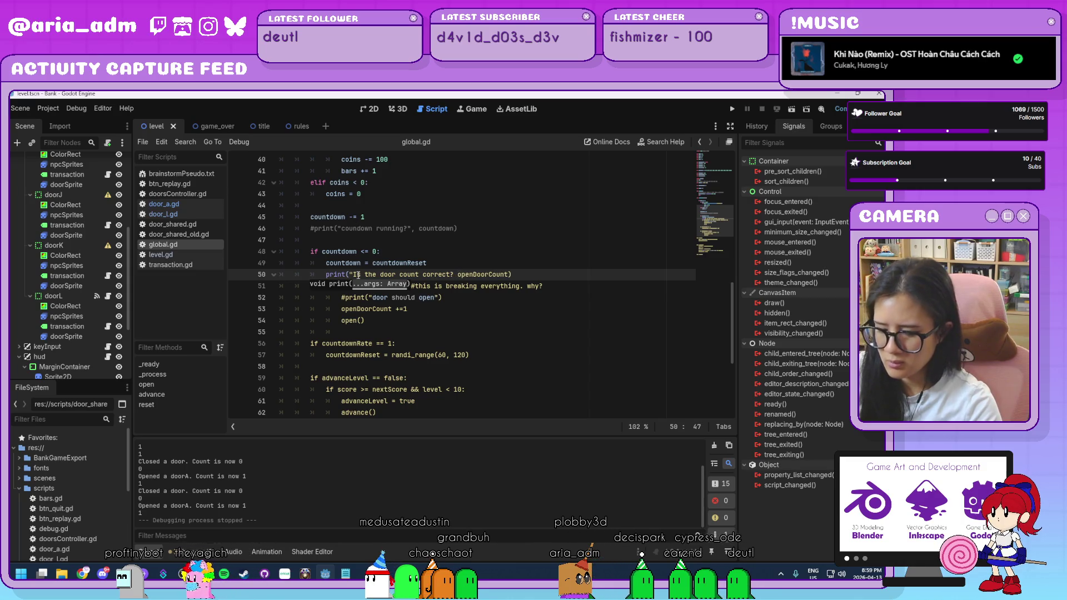
pyautogui.write(',')
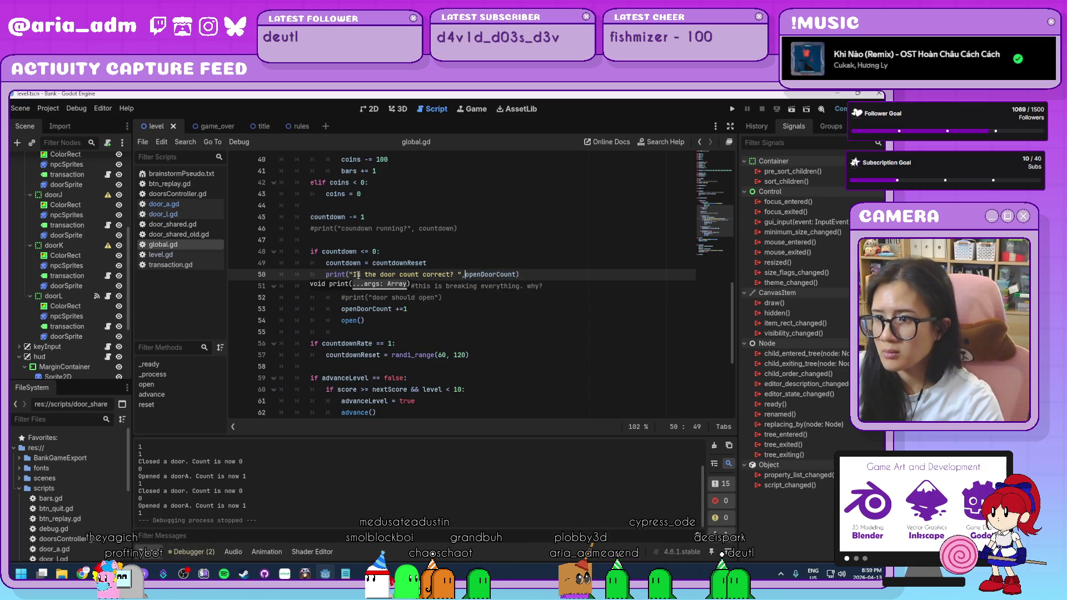
pyautogui.click(404, 343)
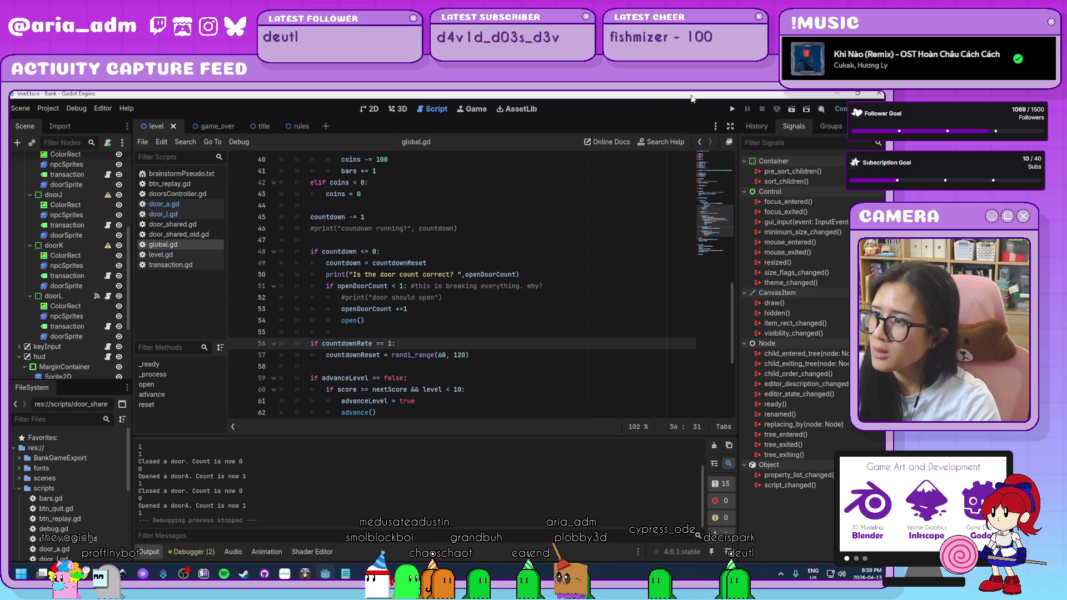
pyautogui.click(730, 109)
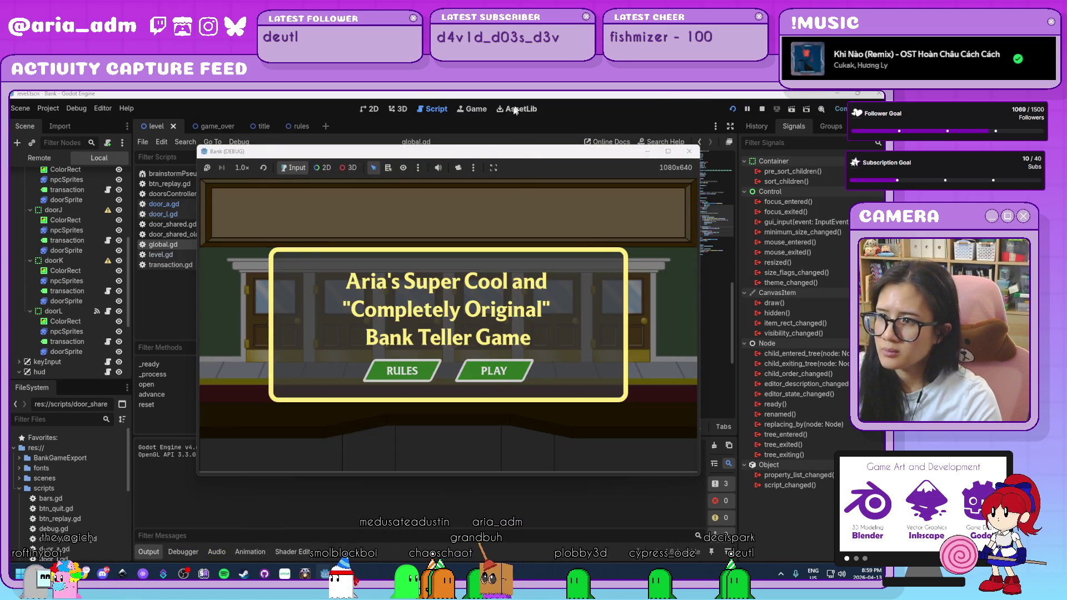
# Move the game window aside, start playing, and serve the door A customer three times
pyautogui.moveTo(516, 154); pyautogui.dragTo(659, 133)
pyautogui.click(662, 351)
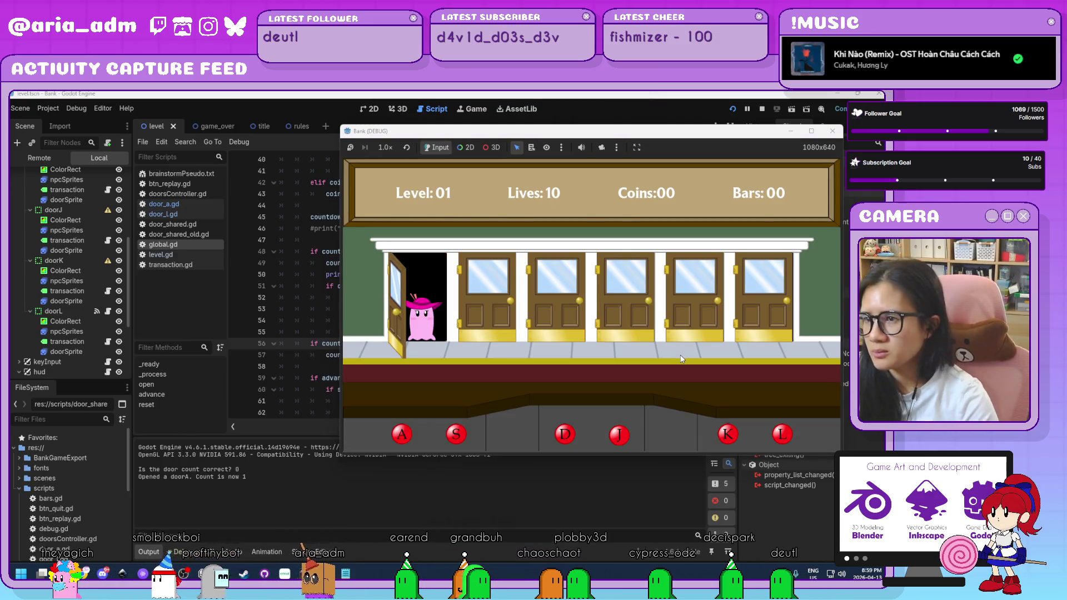
pyautogui.press('a')
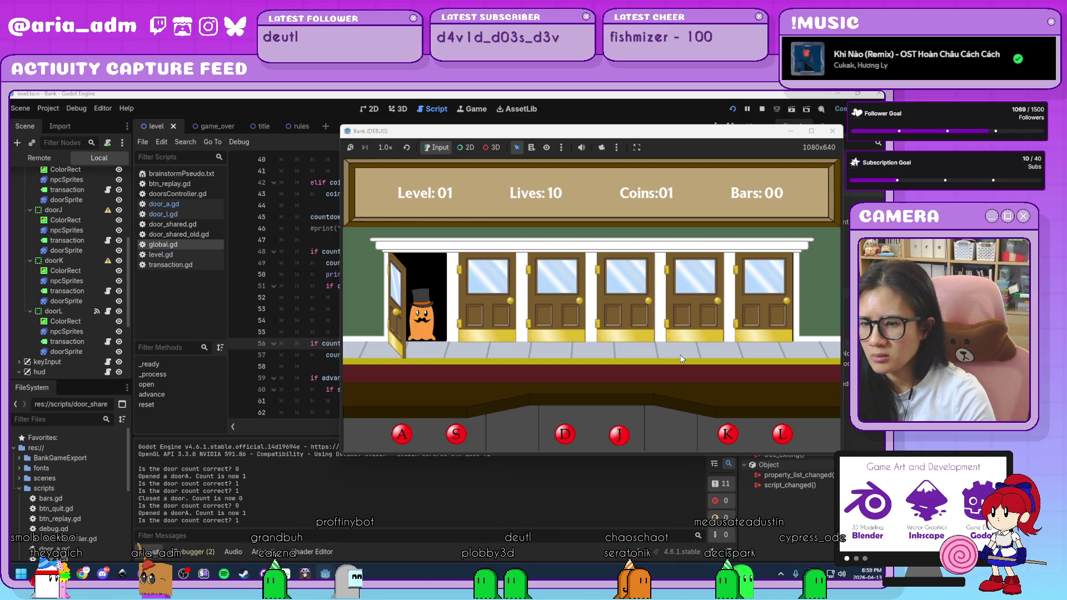
pyautogui.press('a')
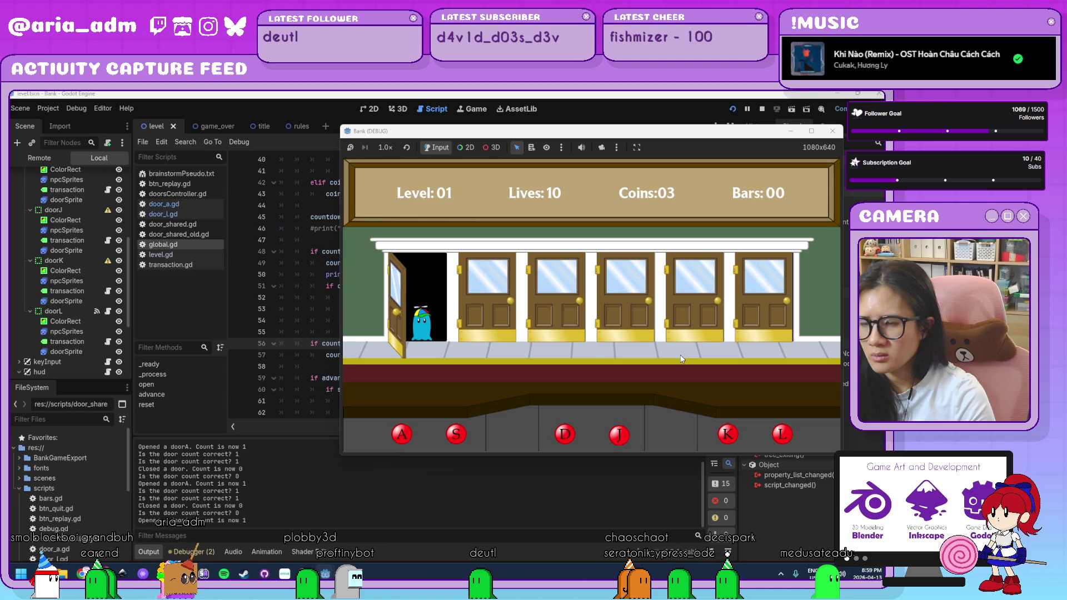
pyautogui.press('a')
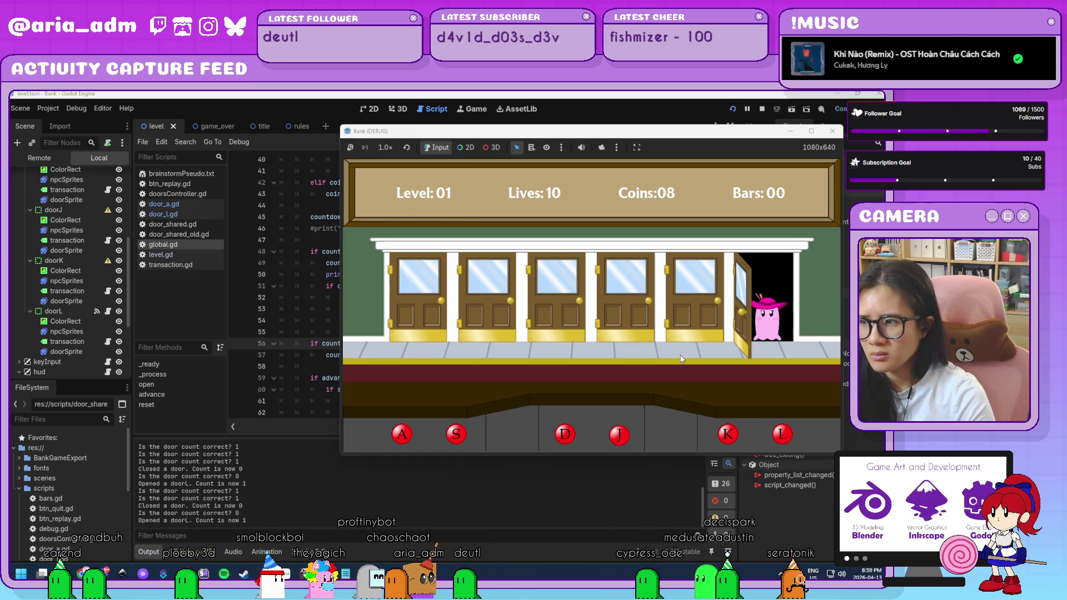
# Serve the pink customer at door L, jail the paper-bag robber, then close the game
pyautogui.press('l')
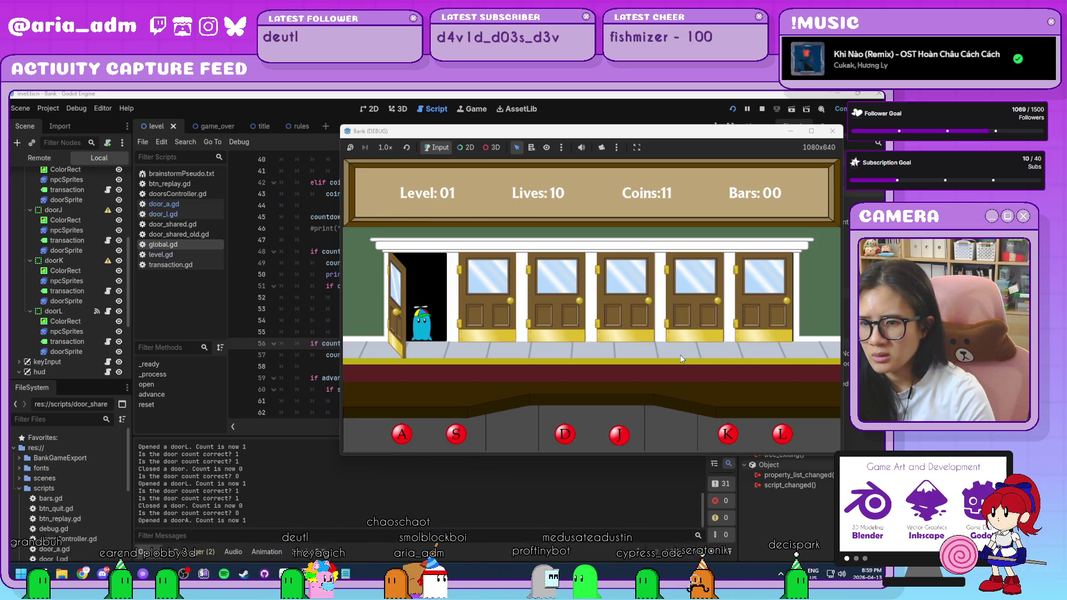
pyautogui.press('a')
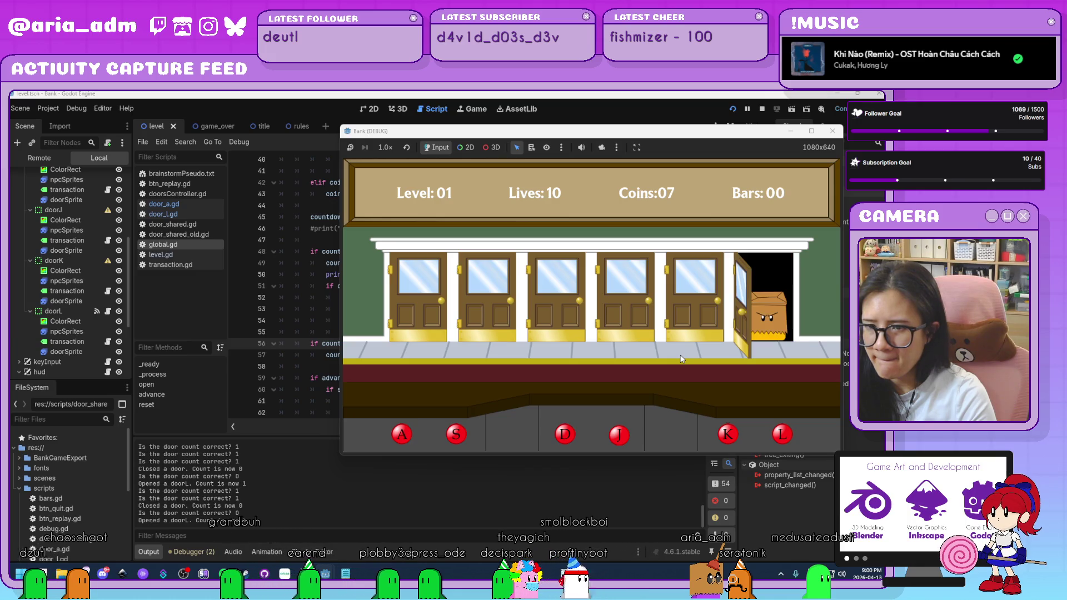
pyautogui.press('l')
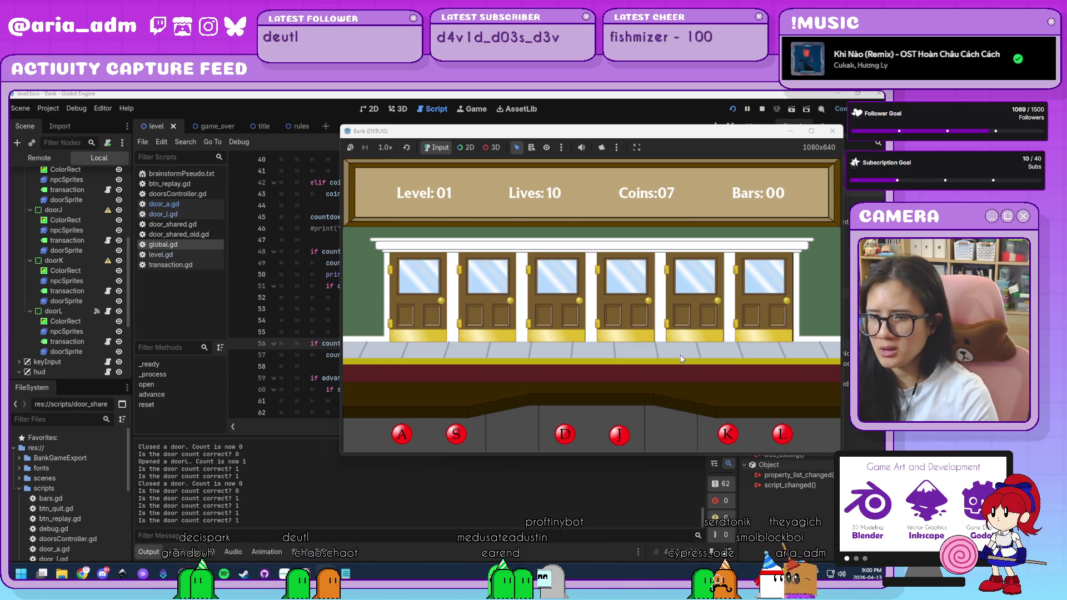
pyautogui.click(834, 131)
# Stop the test run and delete the 'openDoorCount +=1' line from the countdown block
pyautogui.click(518, 334)
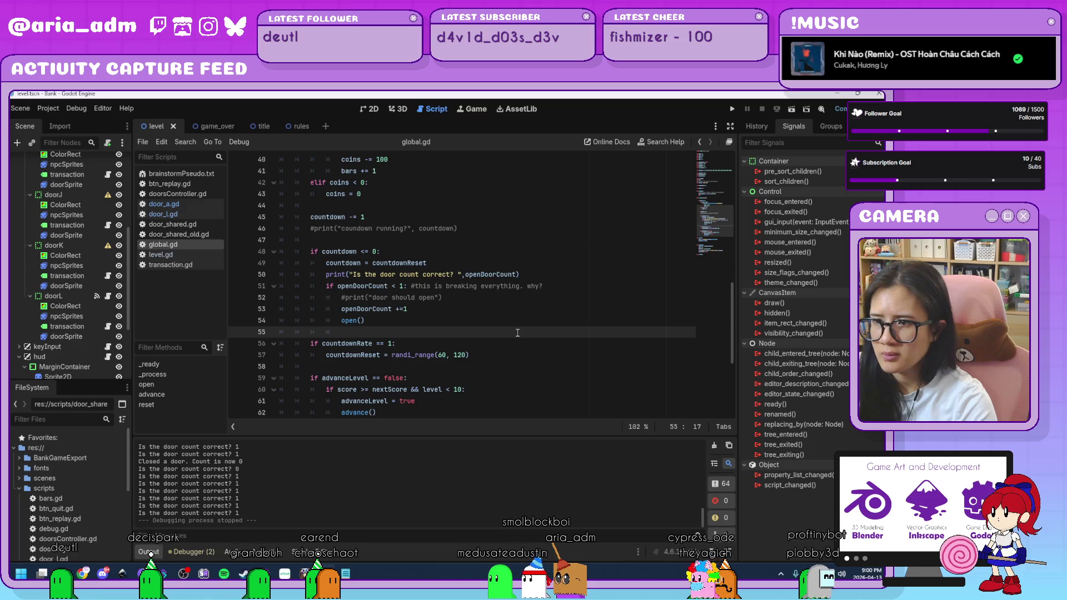
pyautogui.click(545, 287)
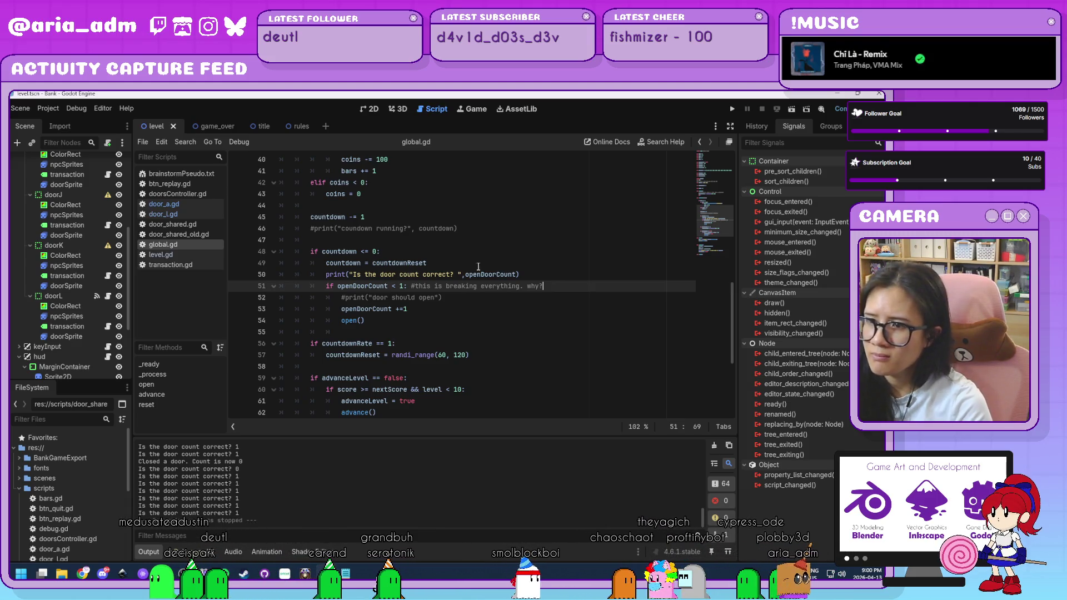
pyautogui.moveTo(429, 308); pyautogui.dragTo(342, 311)
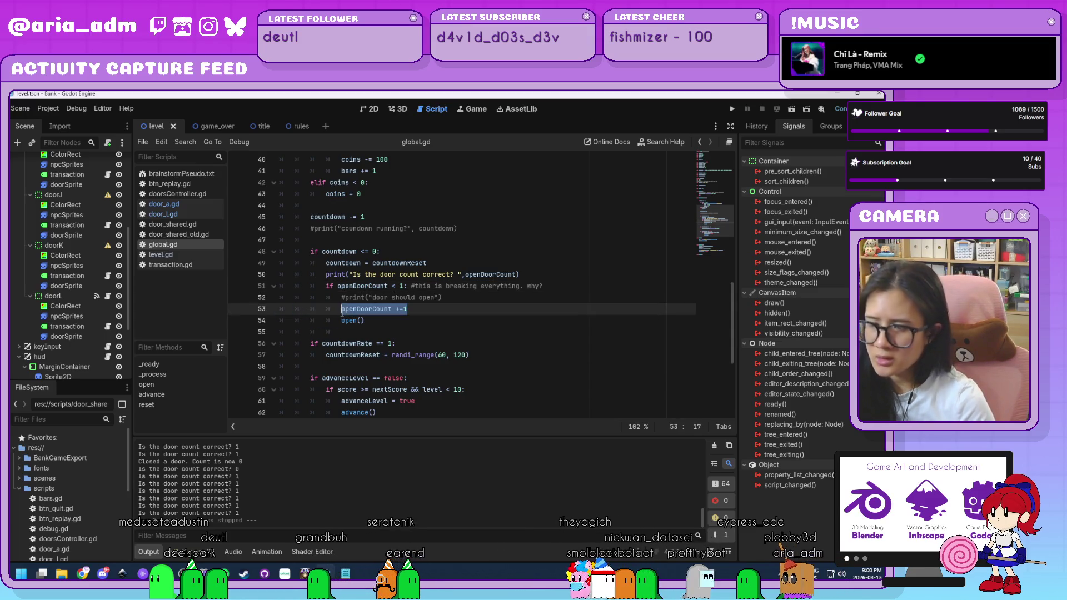
pyautogui.press('BackSpace')
pyautogui.scroll(-2, 401, 359)
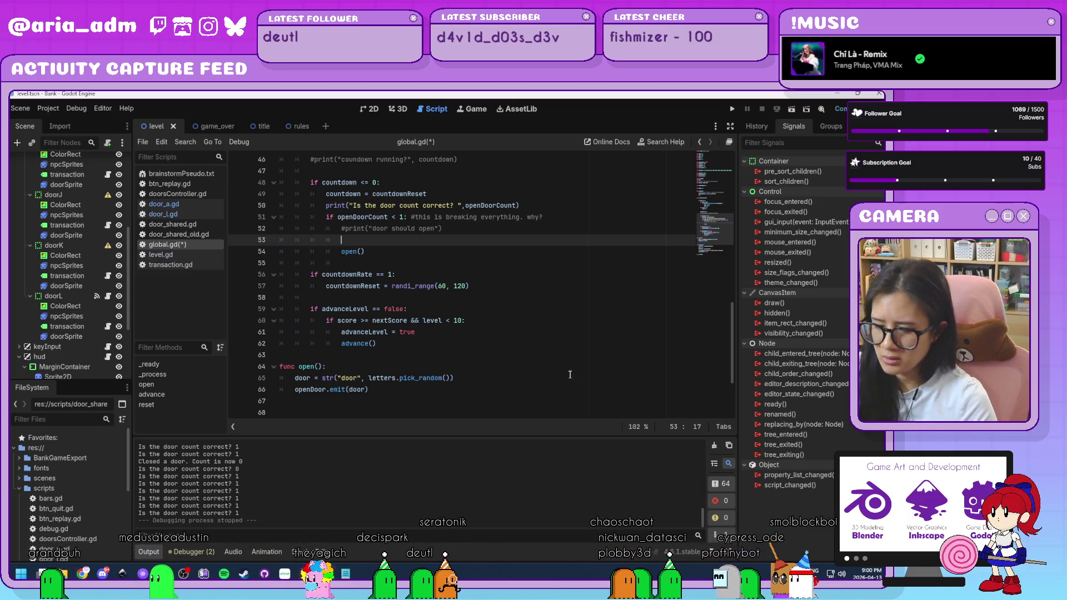
pyautogui.press('BackSpace')
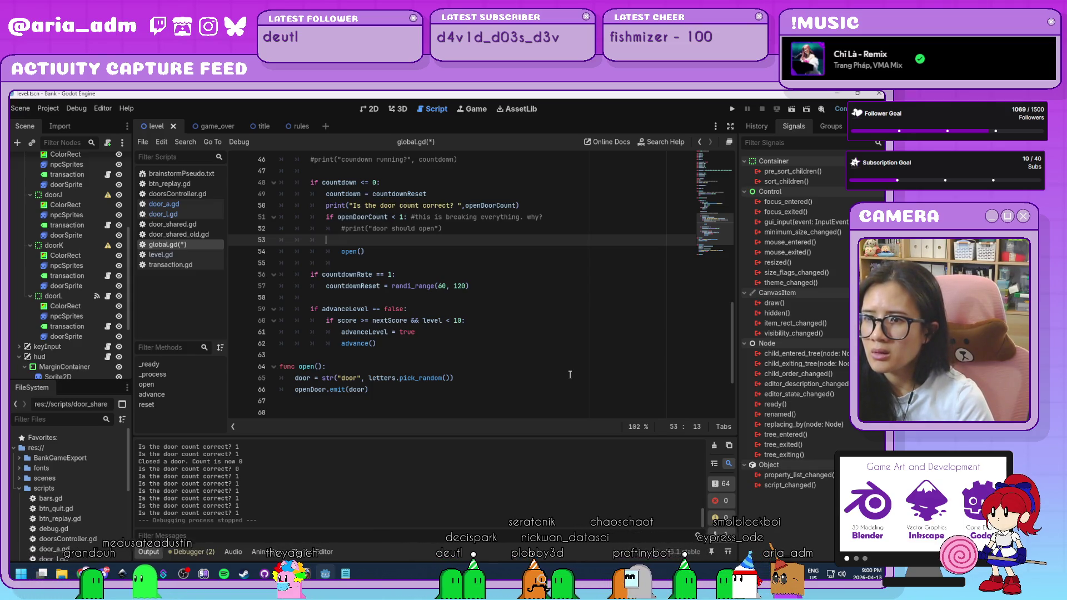
pyautogui.press('BackSpace')
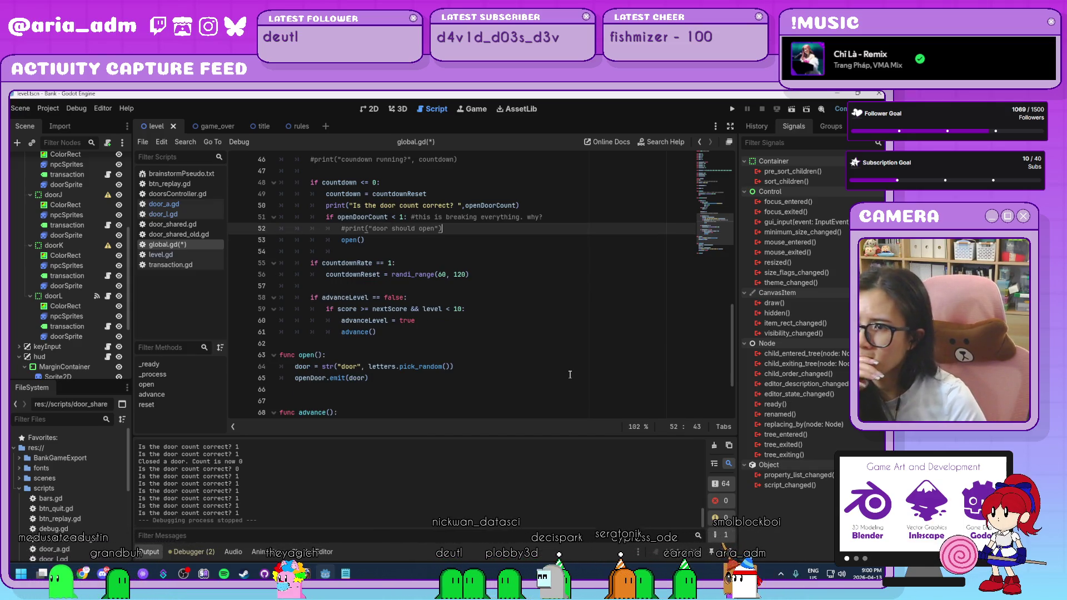
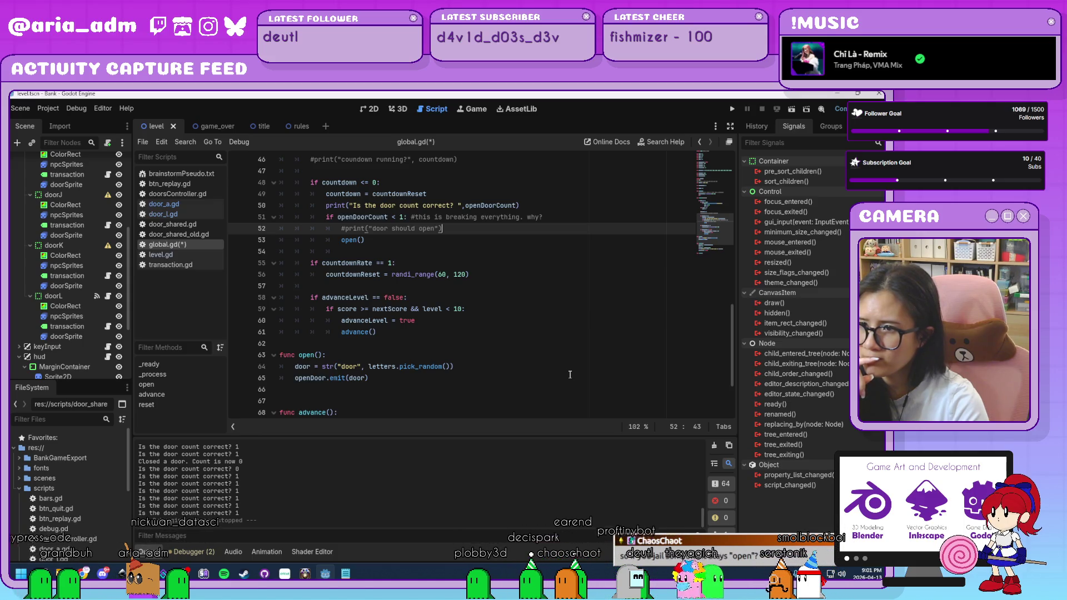
# Add 'openDoorCount +=1' after openDoor.emit(door) in global.gd's open(), save, and run the game
pyautogui.click(458, 354)
pyautogui.press('Return')
pyautogui.hotkey('ctrl', 's')
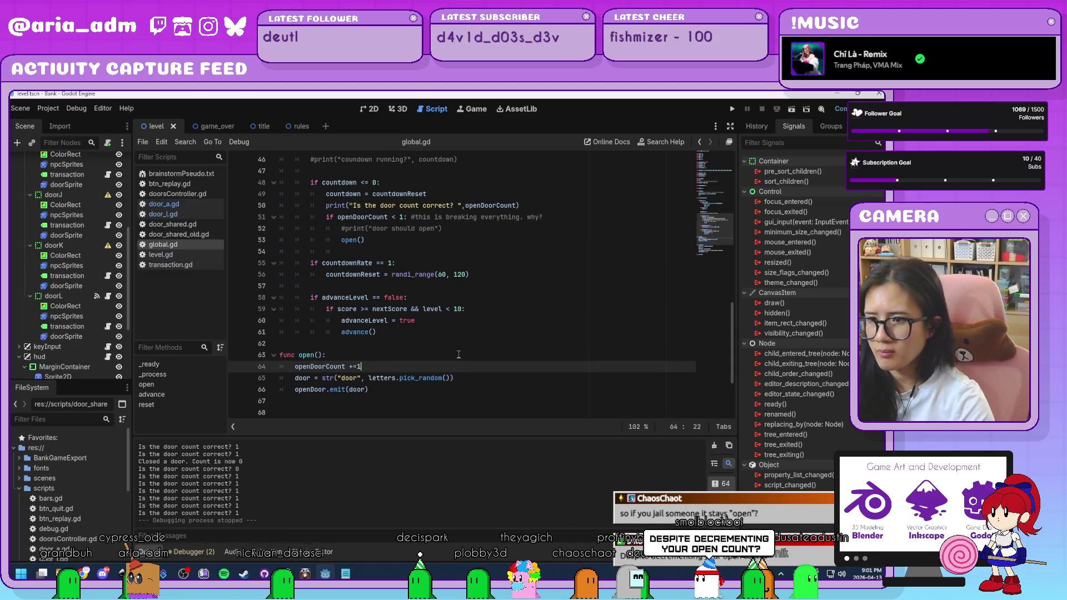
pyautogui.press('BackSpace')
pyautogui.press('BackSpace')
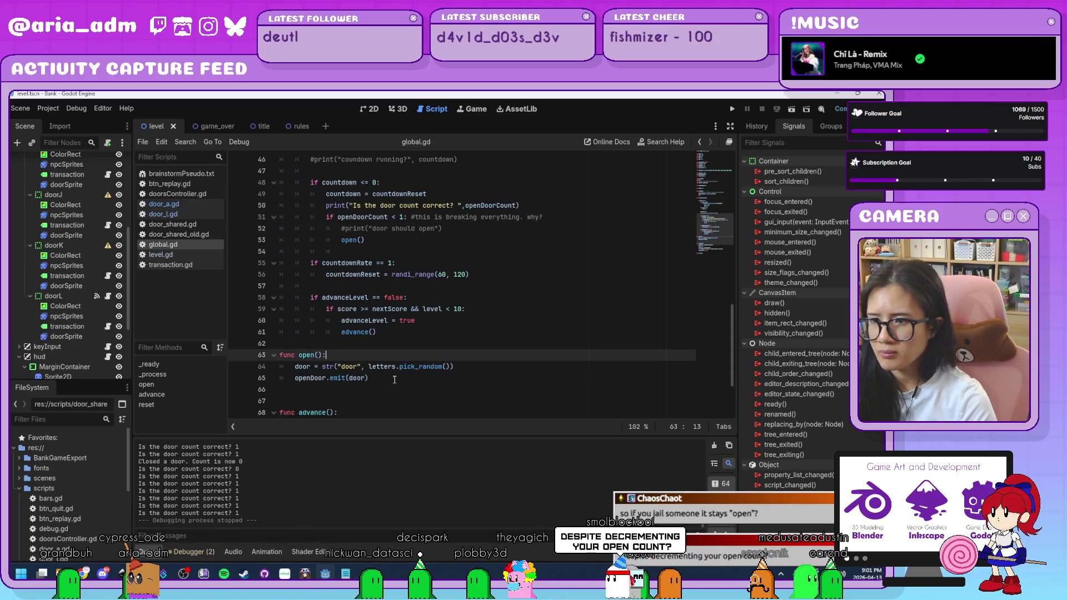
pyautogui.click(384, 384)
pyautogui.press('Return')
pyautogui.write('openDoorCount +=1')
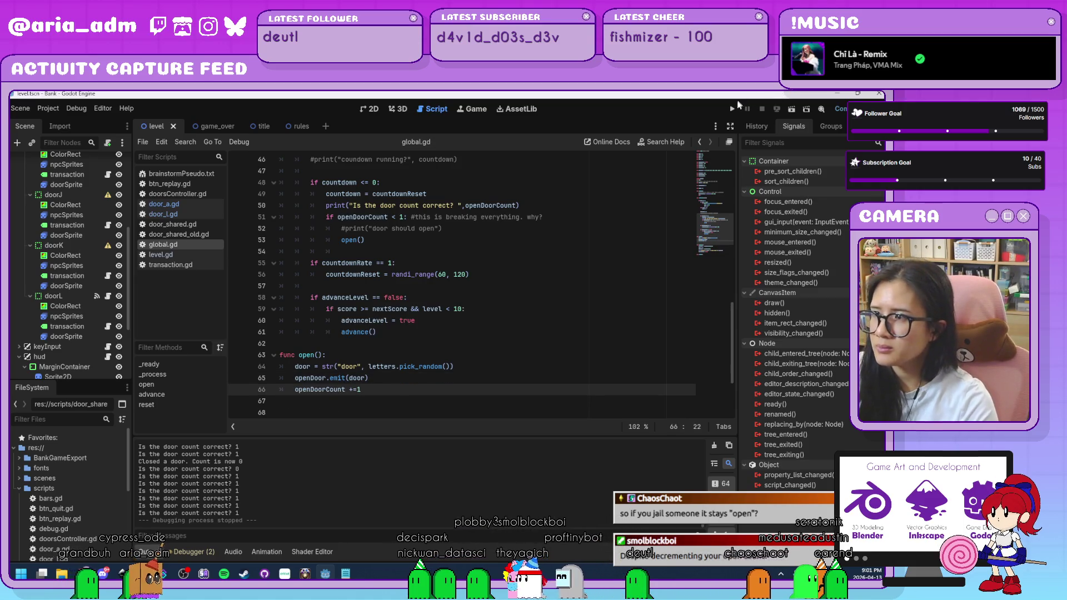
pyautogui.press('F5')
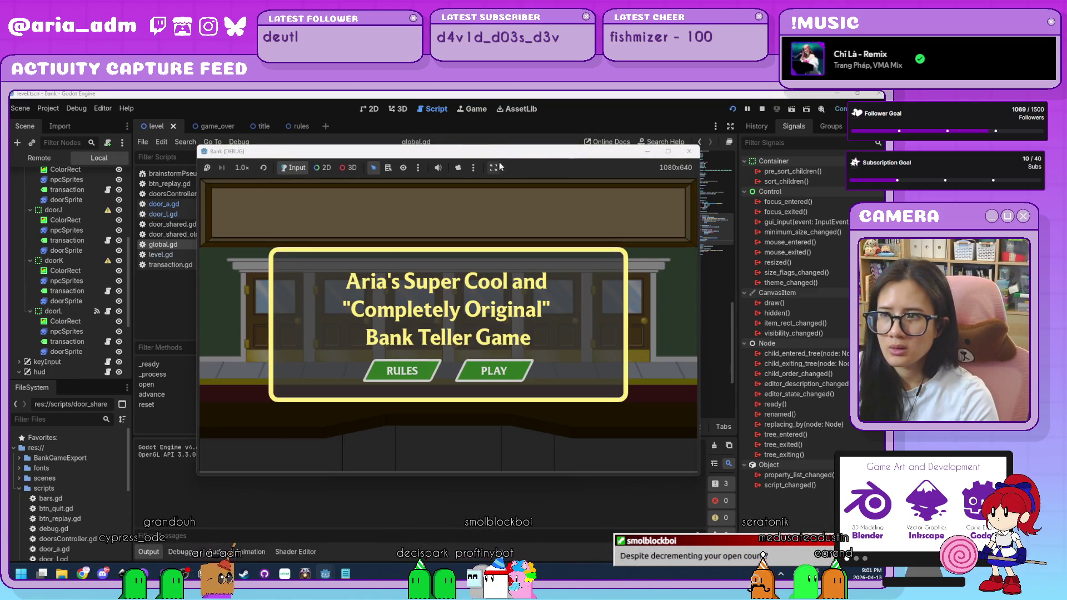
# Play a test round serving guests at doors A and L, then stop the game
pyautogui.moveTo(498, 157); pyautogui.dragTo(687, 115)
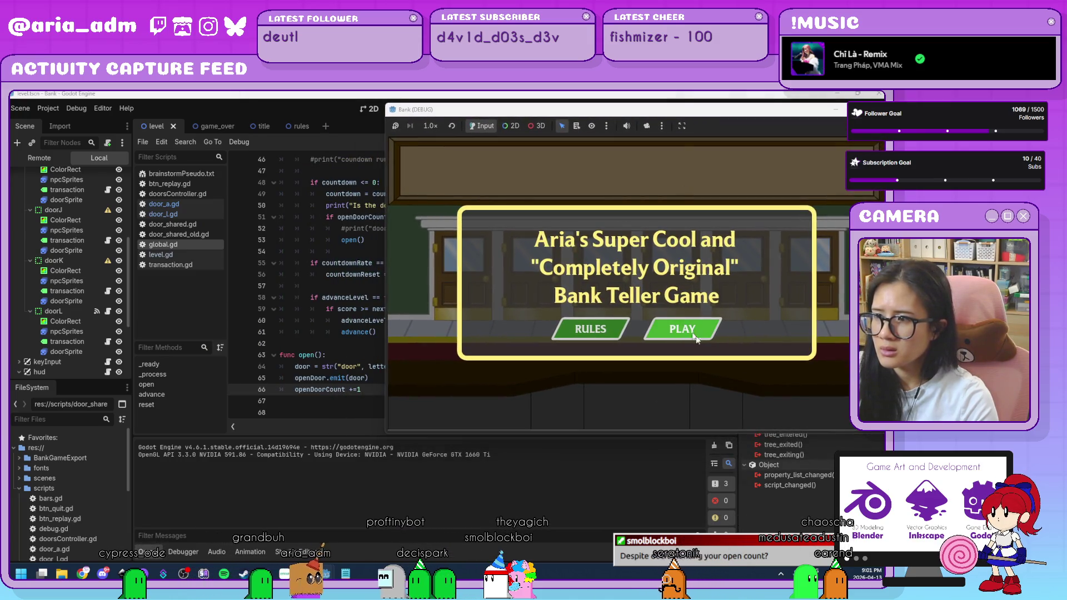
pyautogui.click(683, 328)
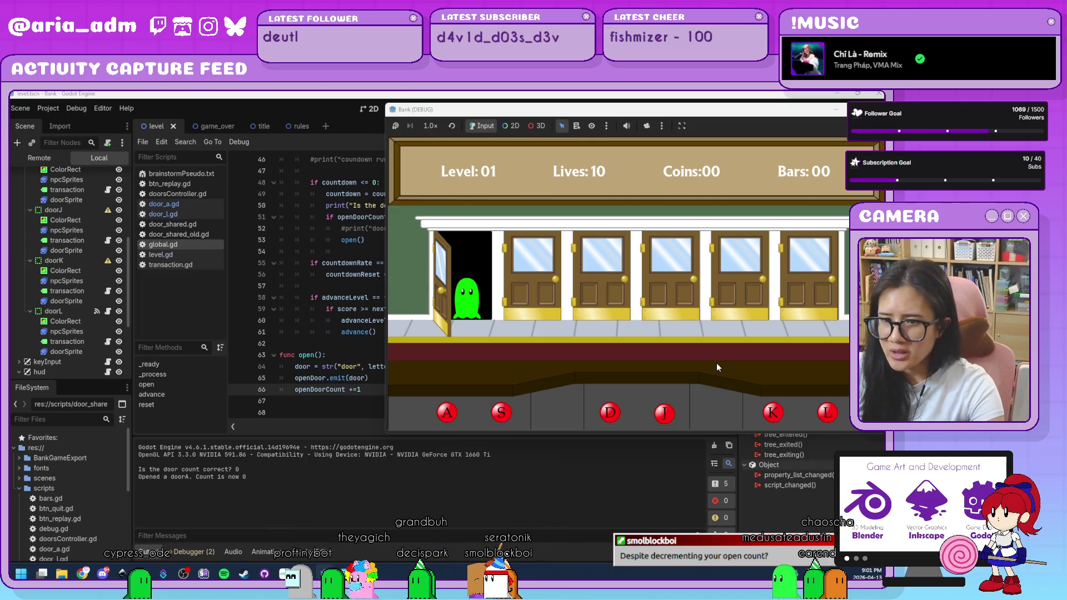
pyautogui.press('a')
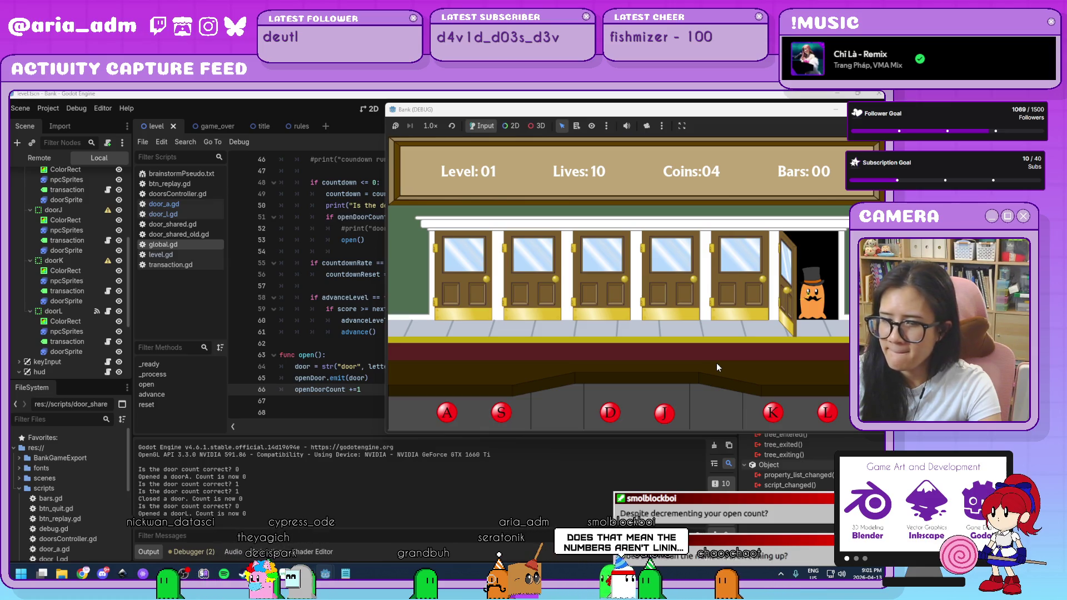
pyautogui.press('l')
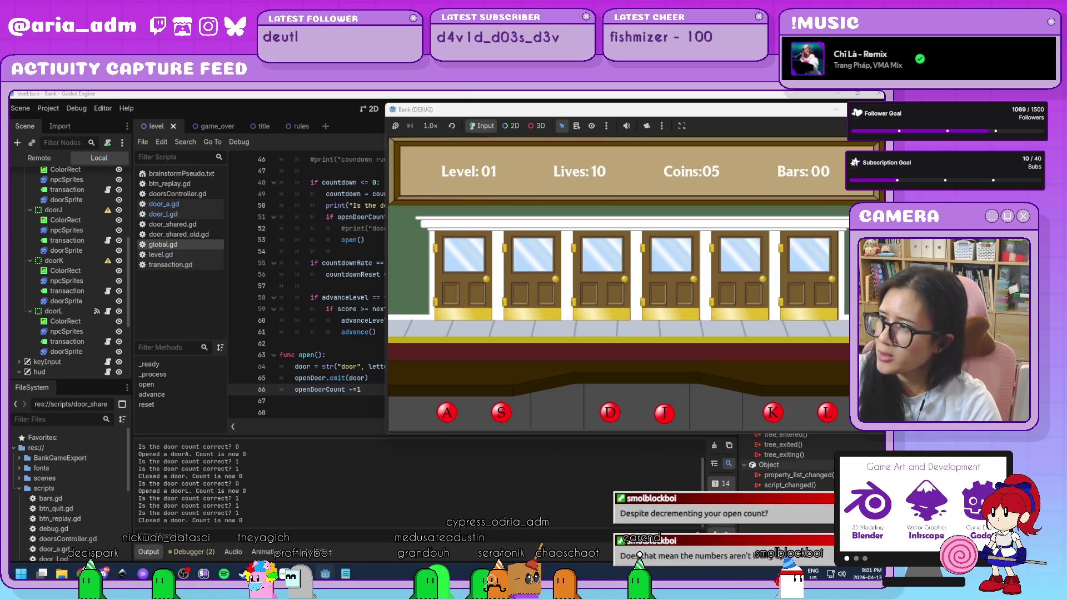
pyautogui.click(840, 109)
pyautogui.click(469, 341)
pyautogui.scroll(-3, 450, 314)
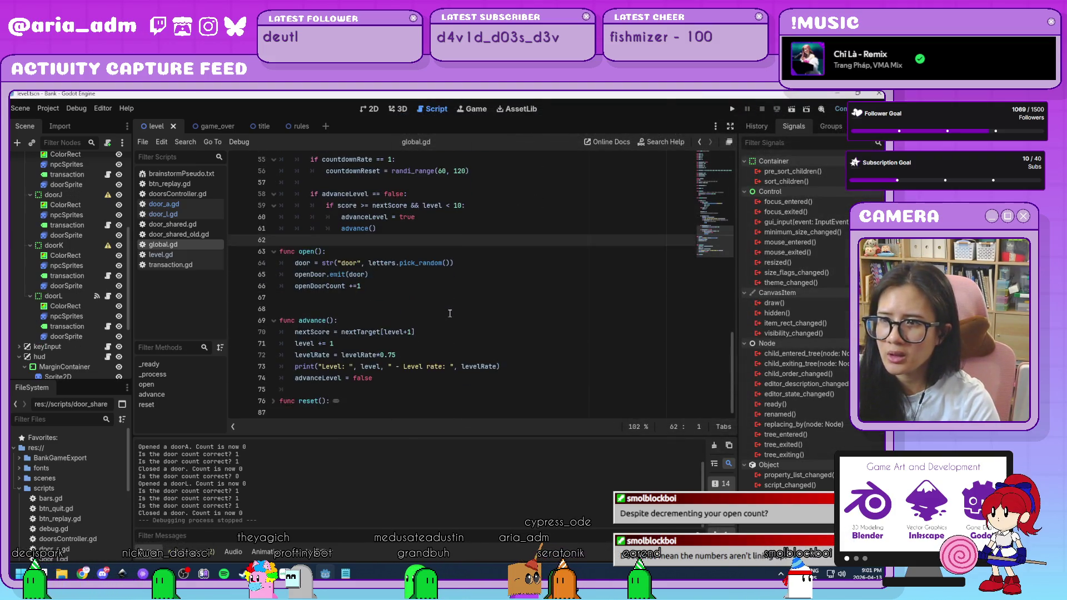
# Switch to door_a.gd and save it
pyautogui.scroll(4, 450, 313)
pyautogui.hotkey('alt', 'Left')
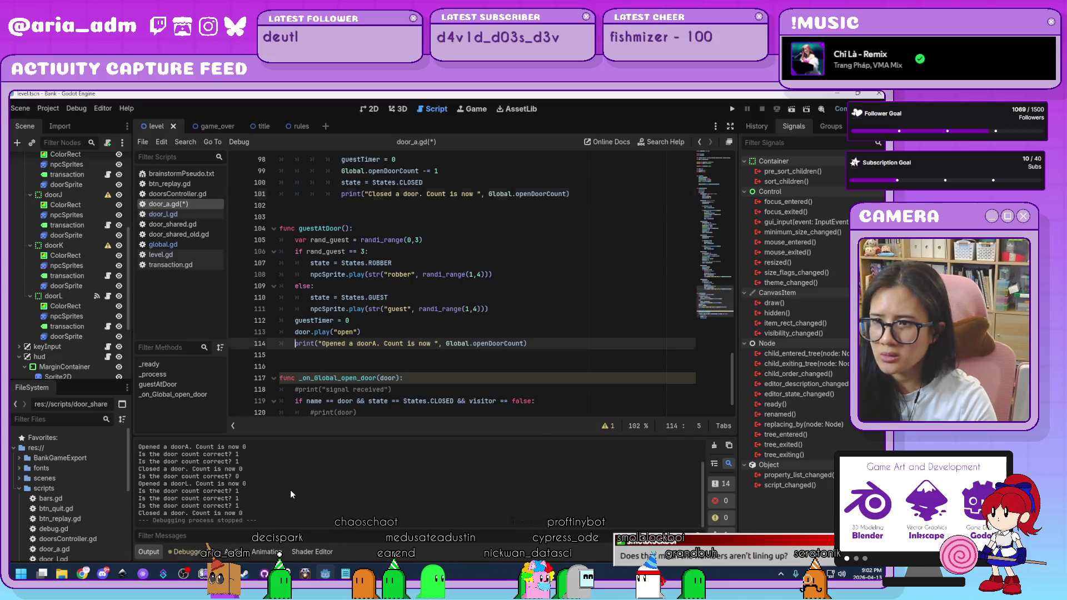
pyautogui.hotkey('ctrl', 's')
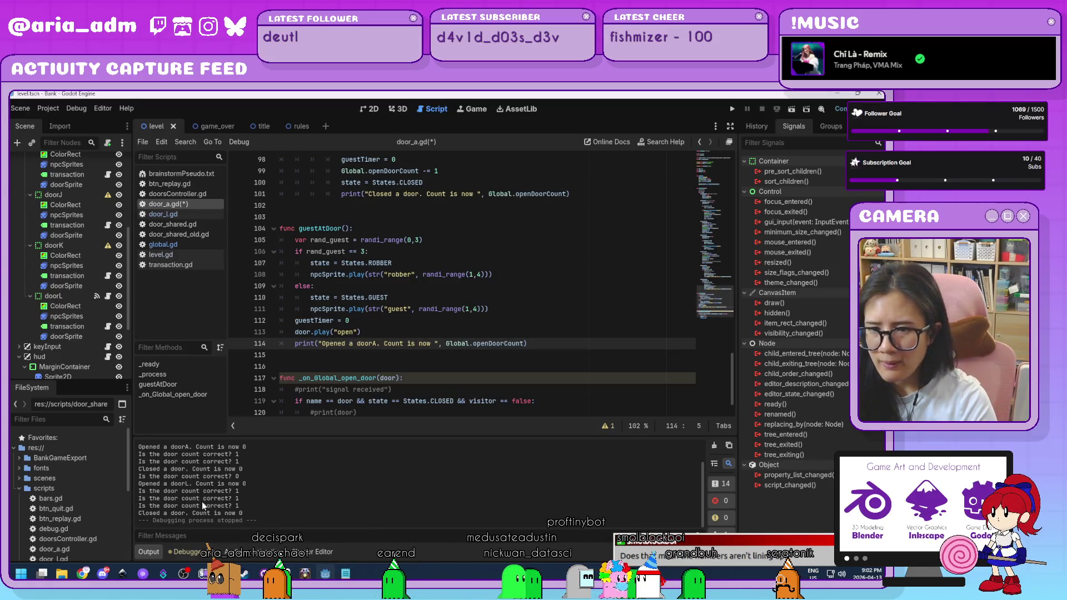
# Delete the door-count print on line 50 of global.gd and run the game again
pyautogui.click(186, 245)
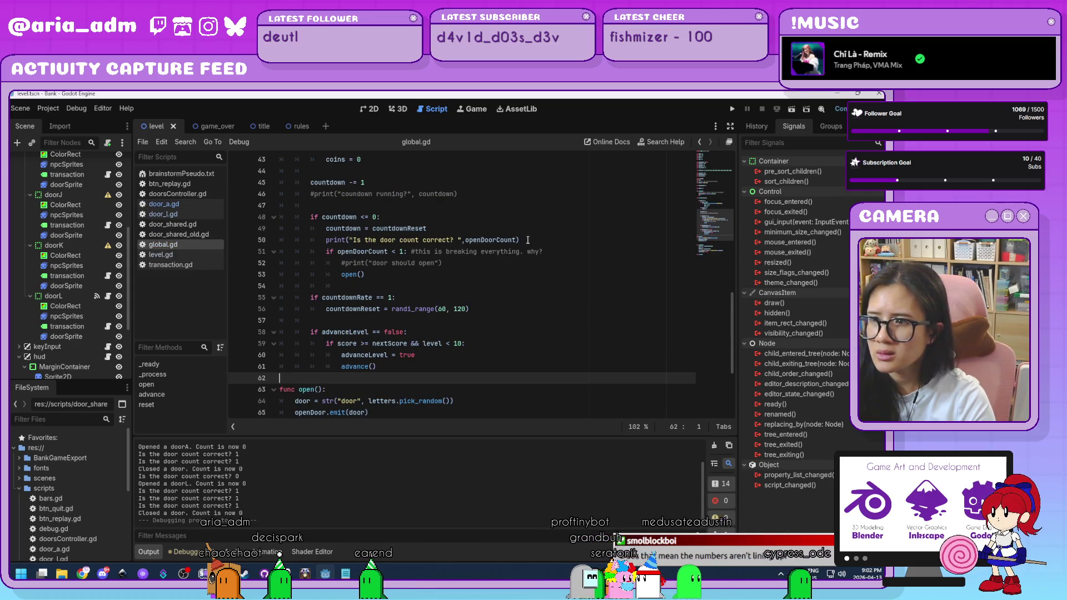
pyautogui.press('Up')
pyautogui.press('Up')
pyautogui.press('Up')
pyautogui.press('Home')
pyautogui.hotkey('shift', 'End')
pyautogui.press('Delete')
pyautogui.scroll(-1, 446, 384)
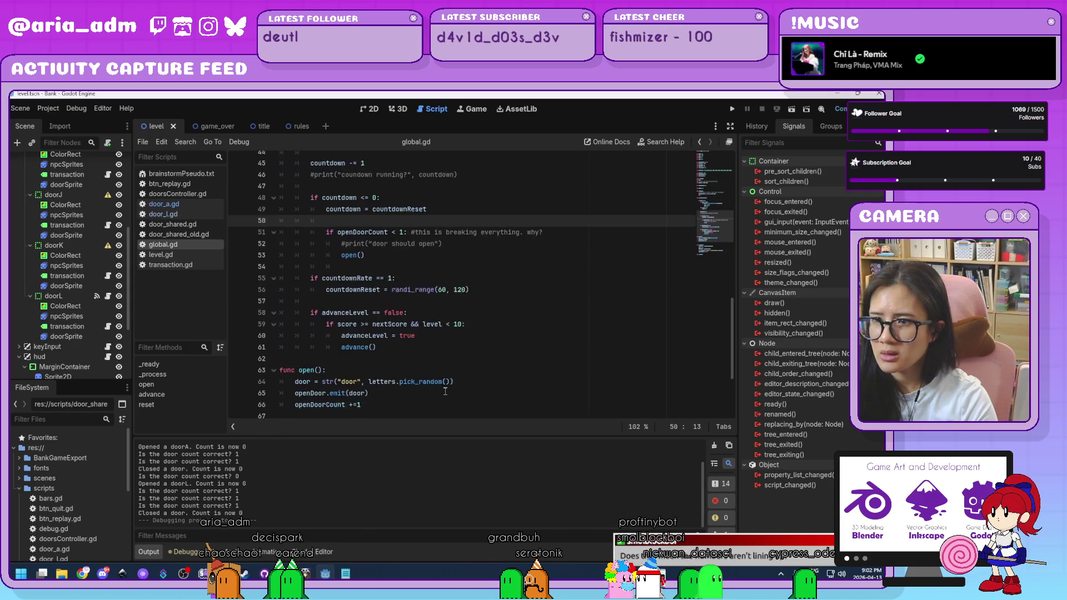
pyautogui.press('F5')
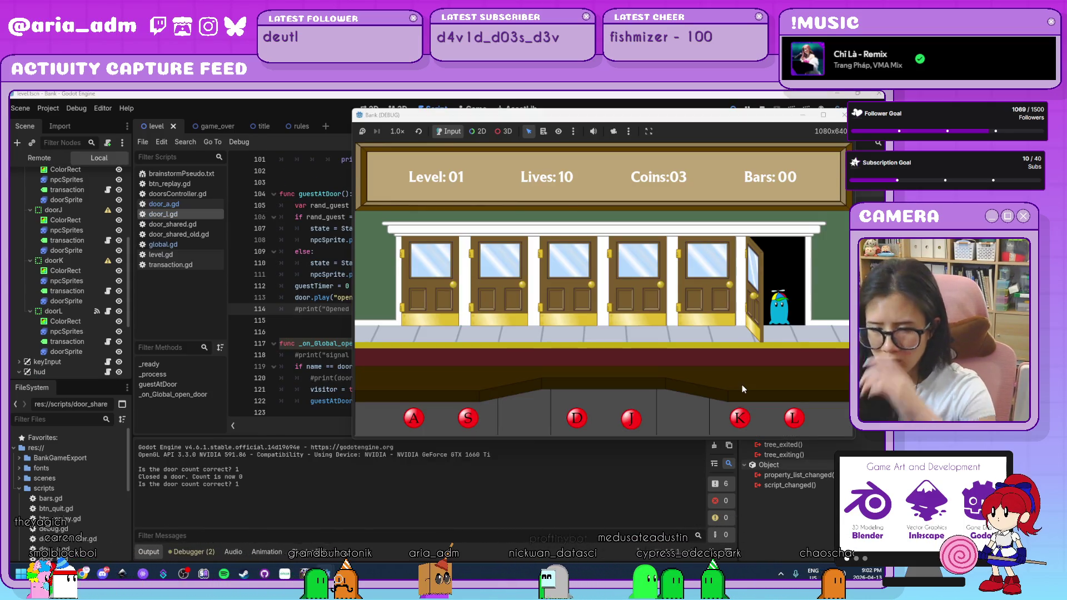
# Serve guests at doors A and L until Level 02 with 20 coins, then close the game
pyautogui.press('l')
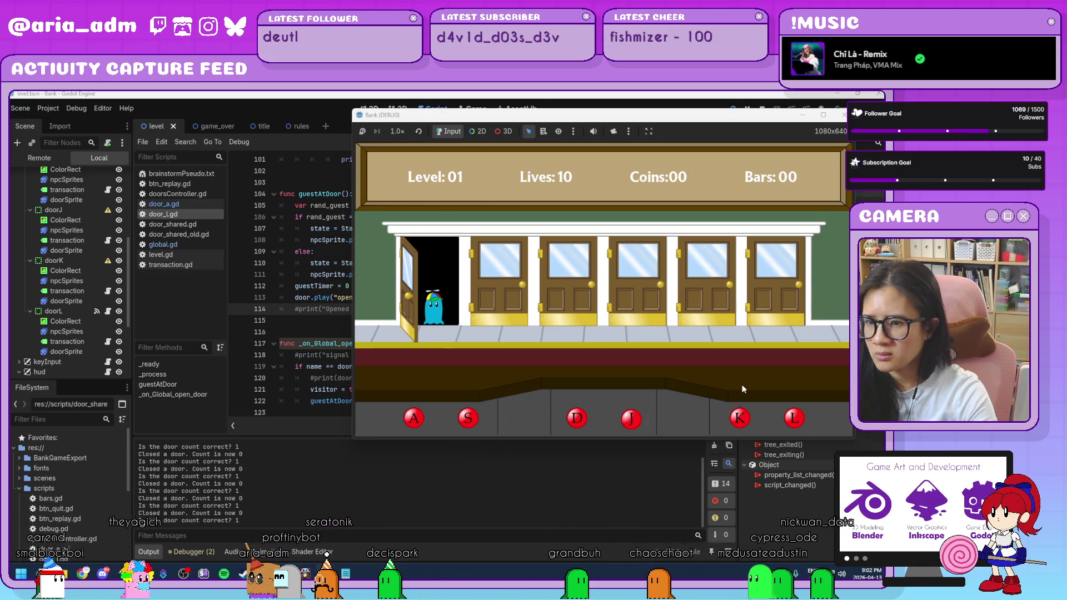
pyautogui.press('a')
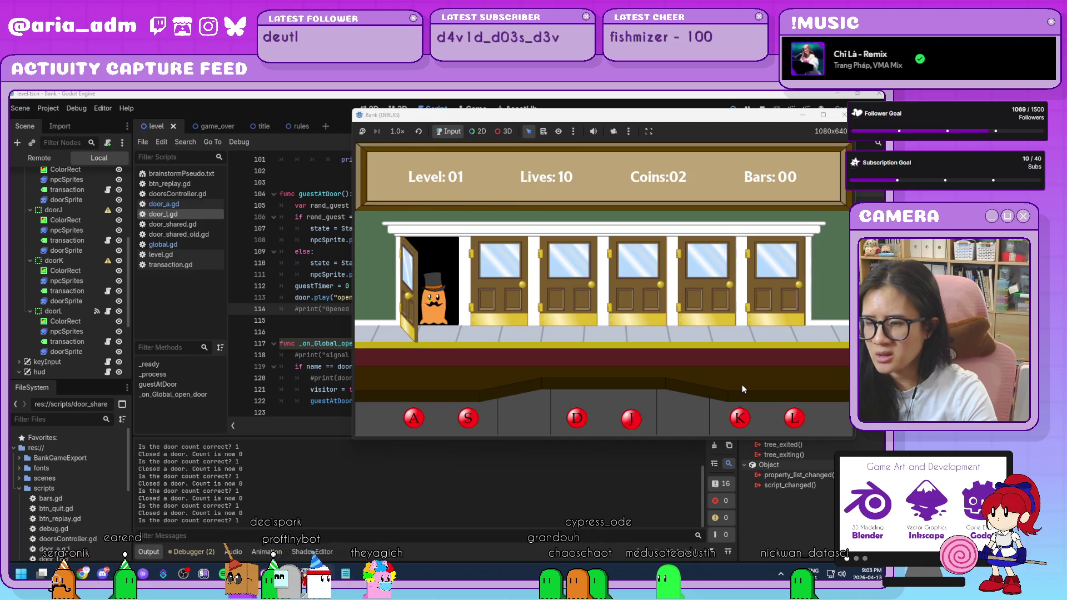
pyautogui.press('a')
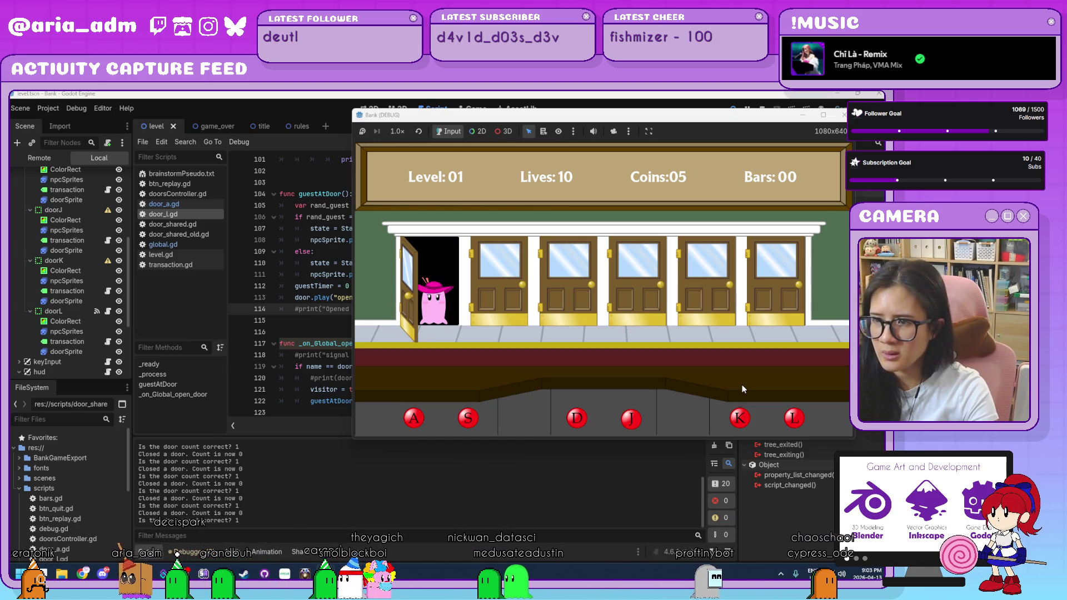
pyautogui.press('a')
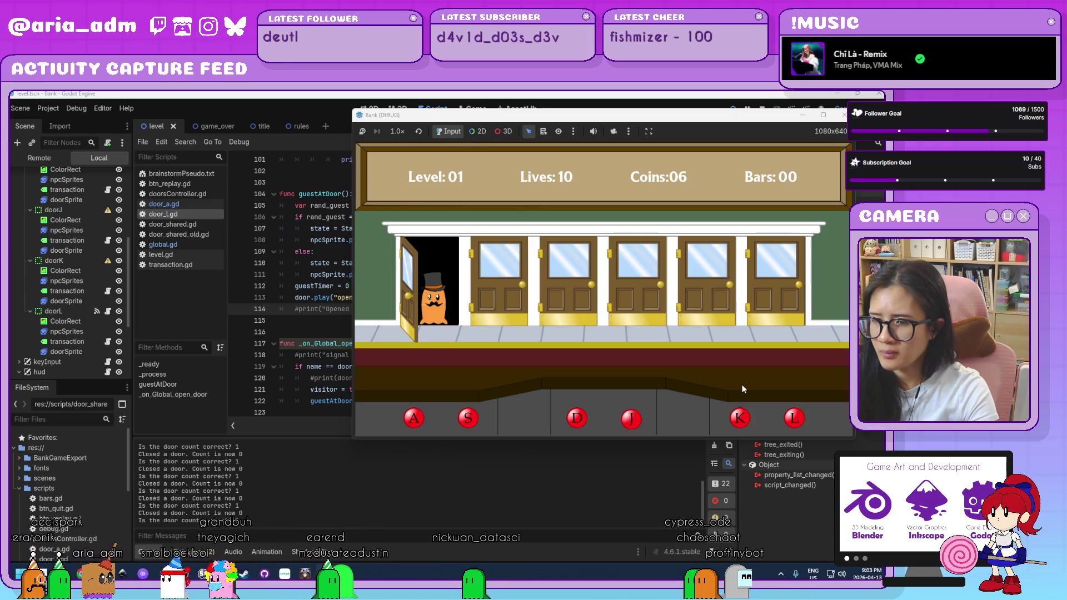
pyautogui.press('a')
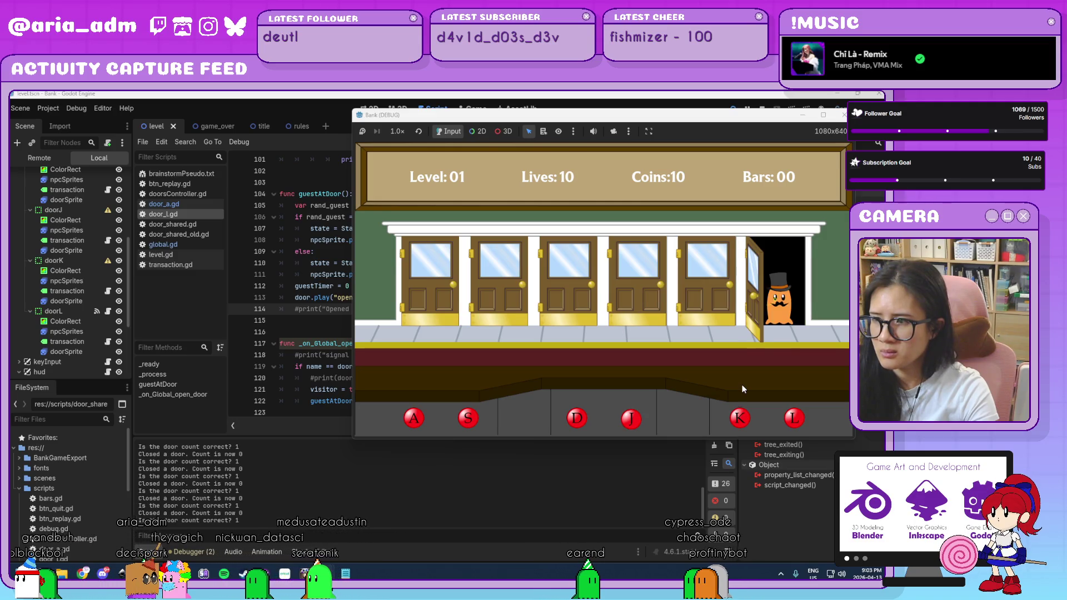
pyautogui.press('l')
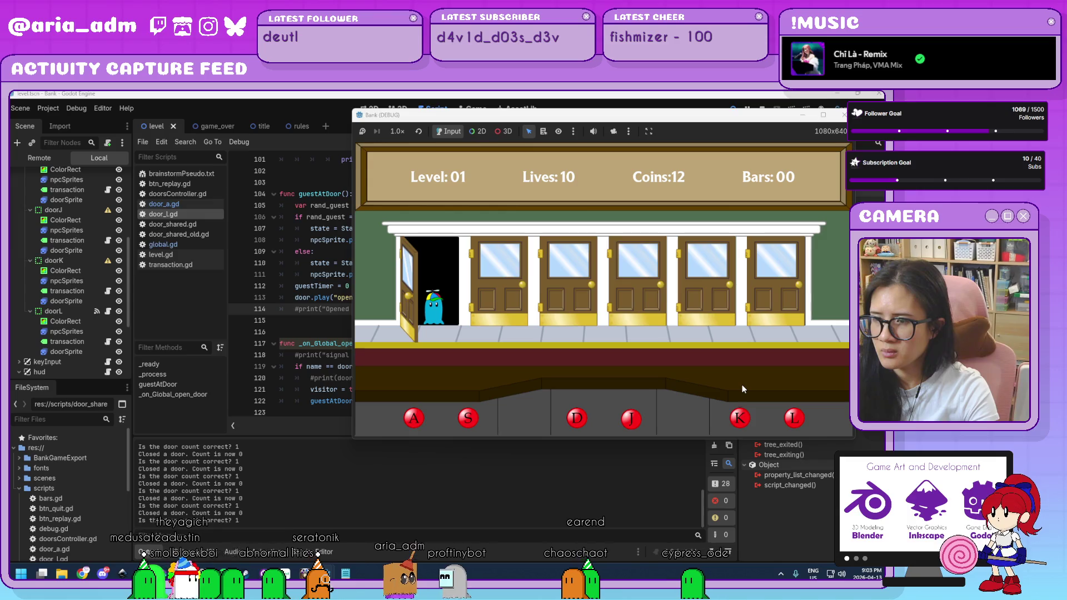
pyautogui.press('a')
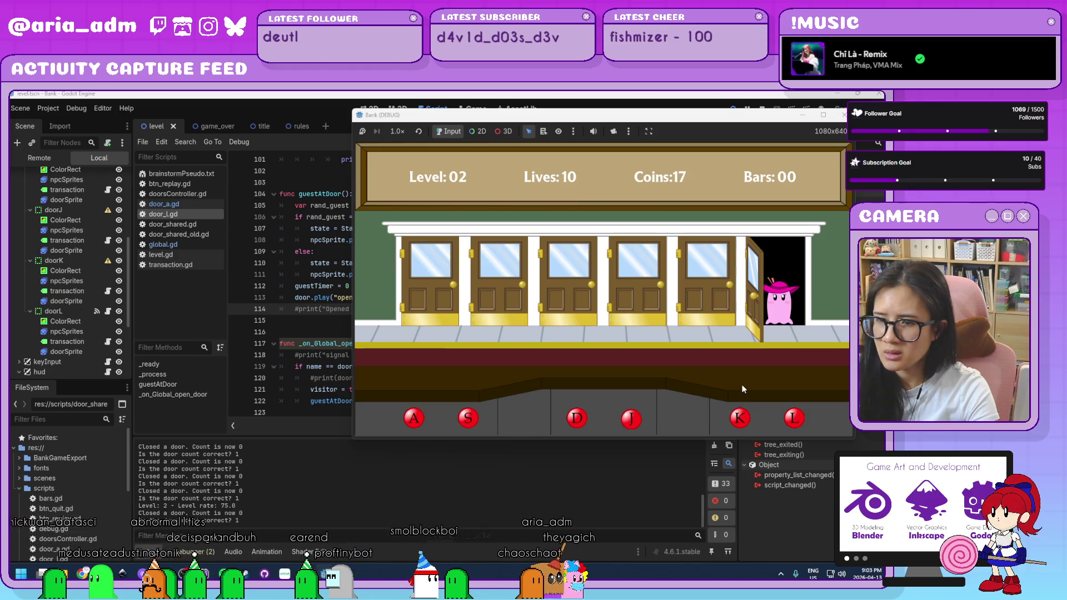
pyautogui.press('l')
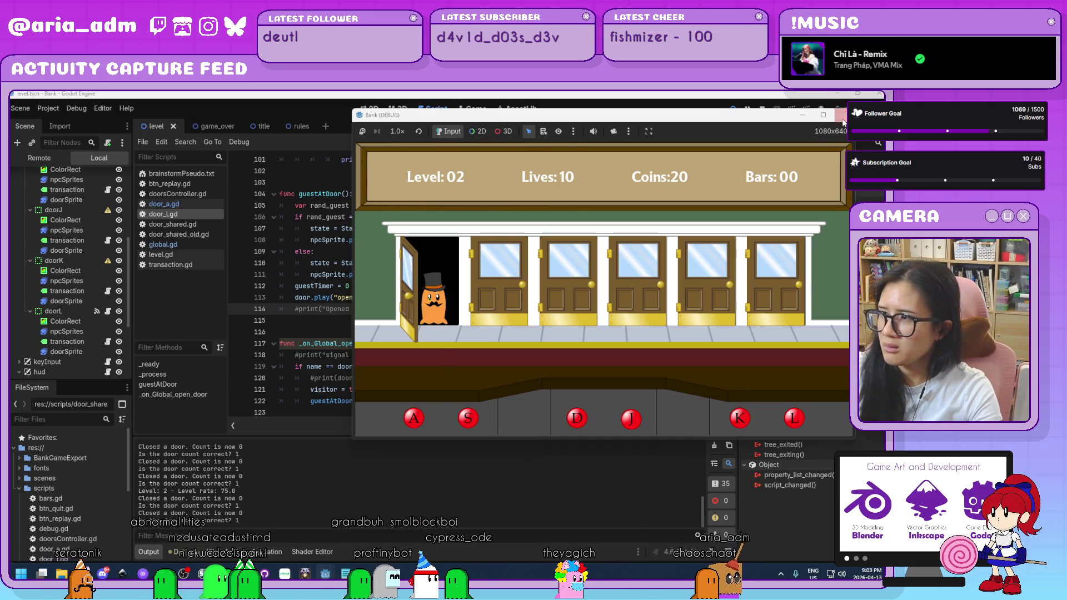
pyautogui.hotkey('alt', 'F4')
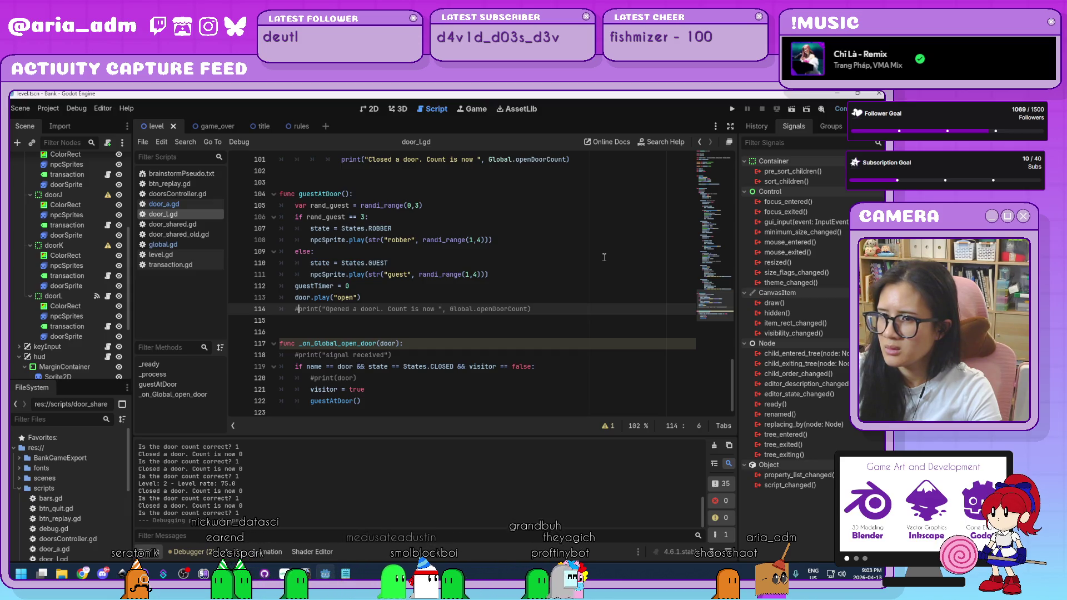
# Change global.gd line 50 to 'if openDoorCount <= 1:' and run the project
pyautogui.click(220, 244)
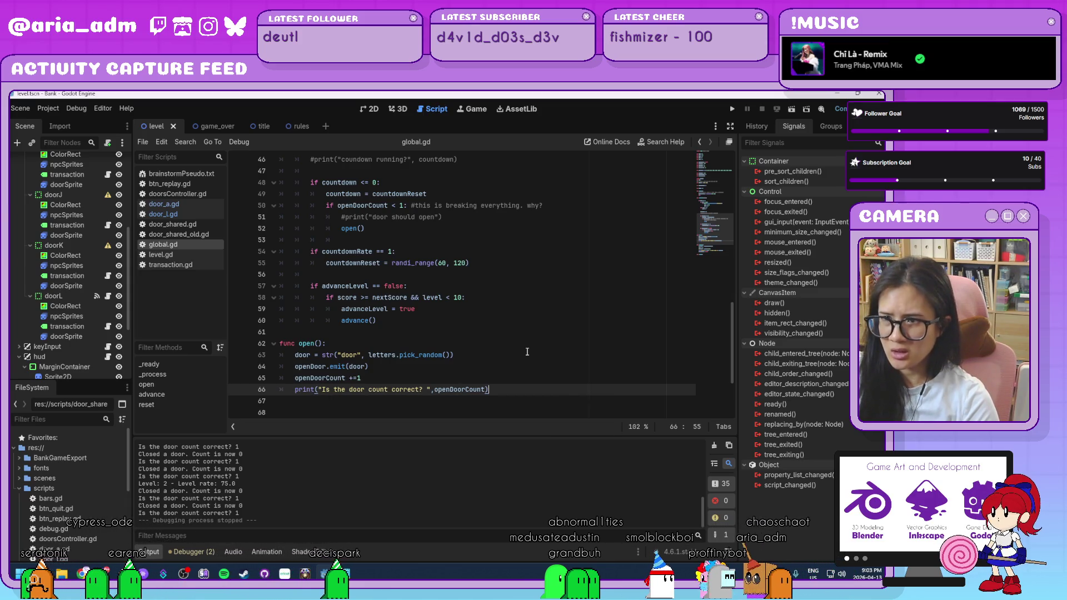
pyautogui.click(398, 205)
pyautogui.write('=')
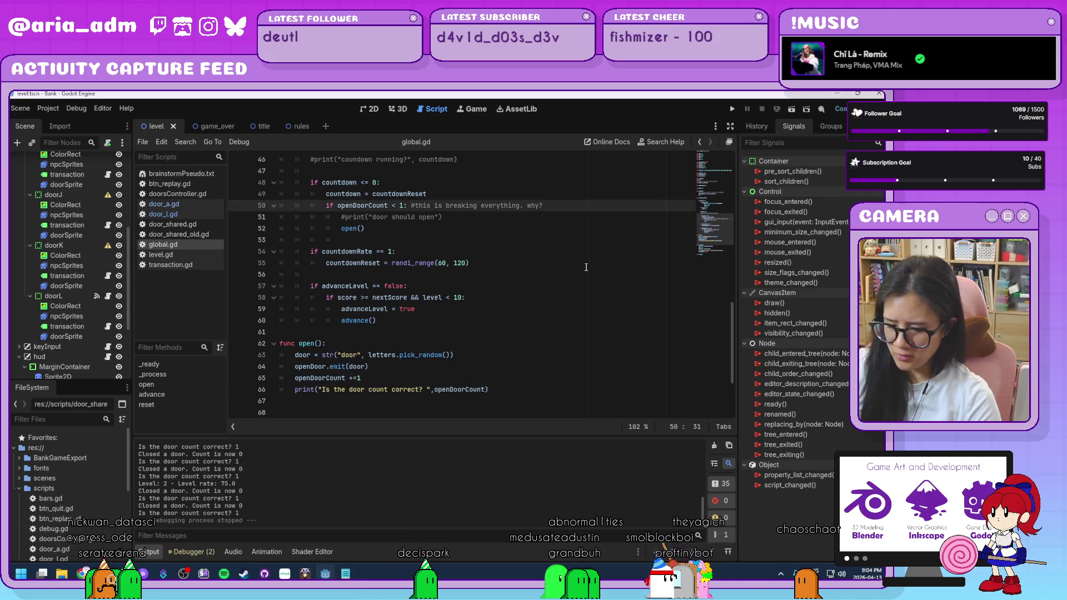
pyautogui.click(573, 332)
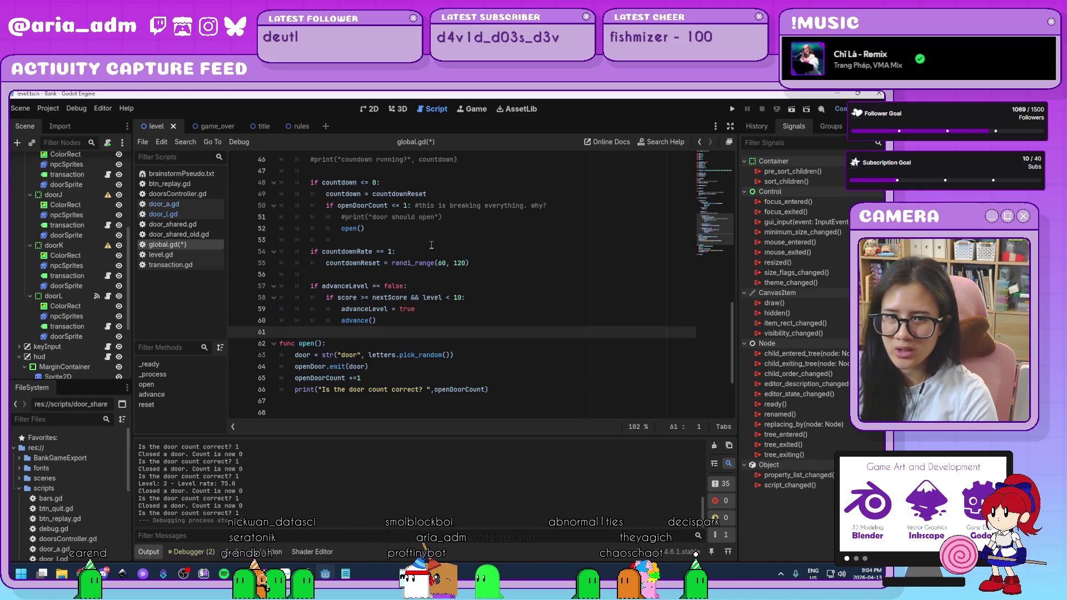
pyautogui.click(732, 109)
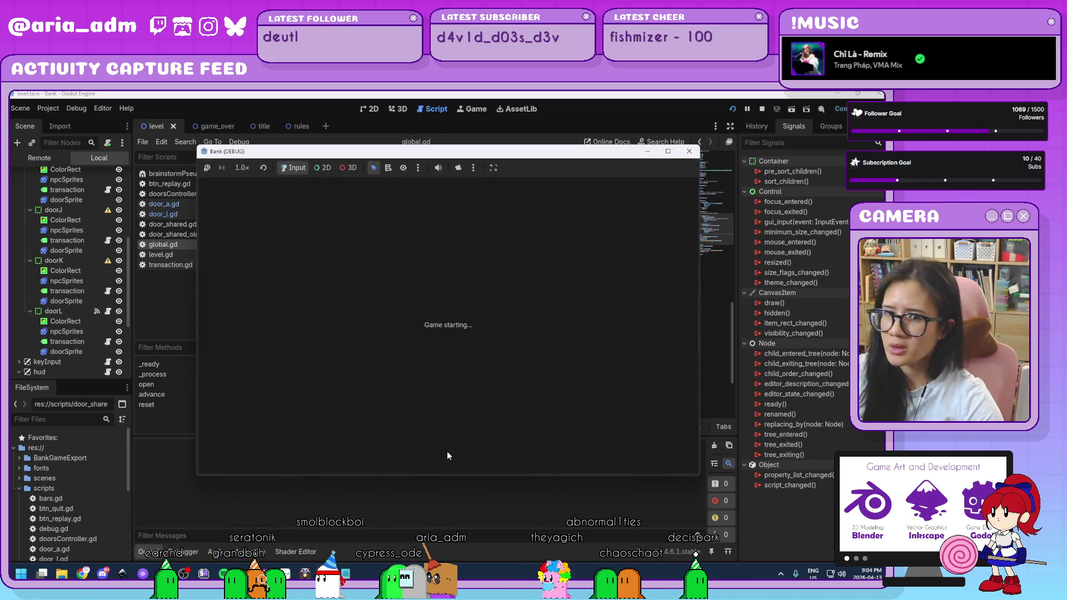
# Start a round, serve two guests at door L for 4 coins, and close the game
pyautogui.click(494, 371)
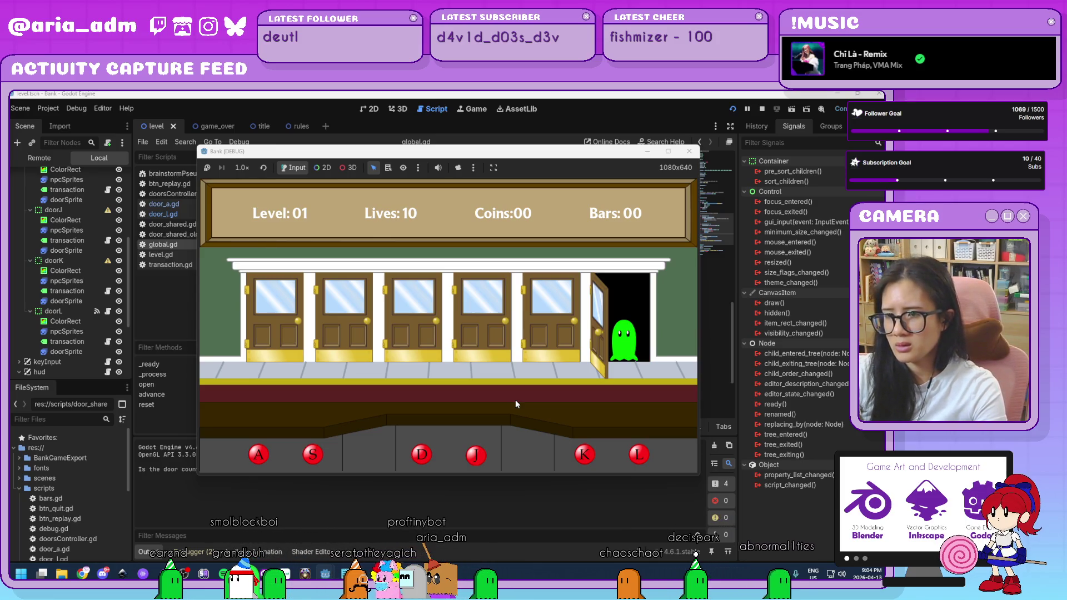
pyautogui.press('l')
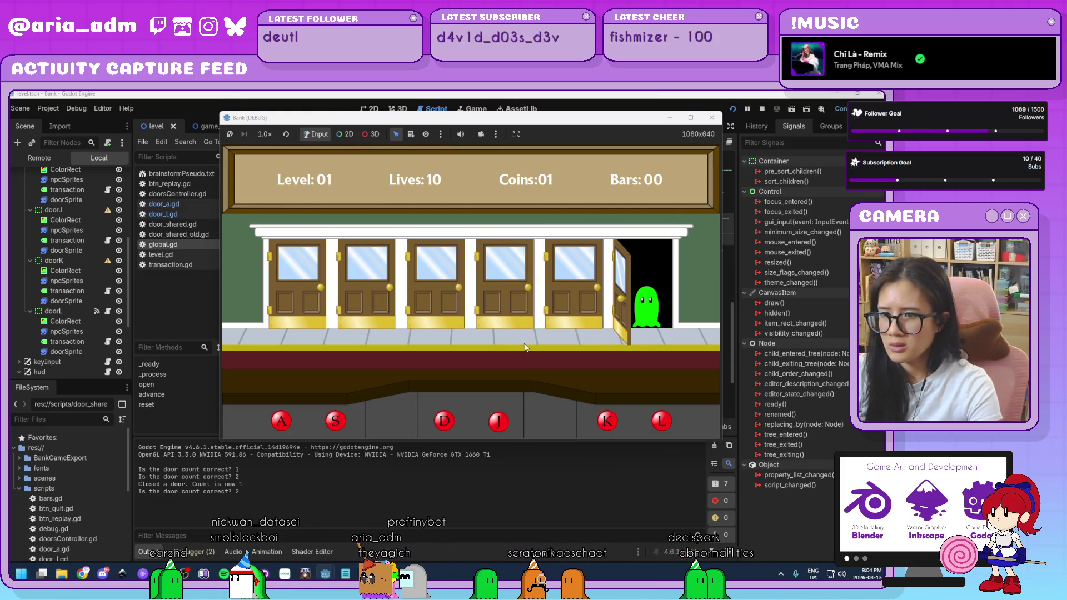
pyautogui.press('l')
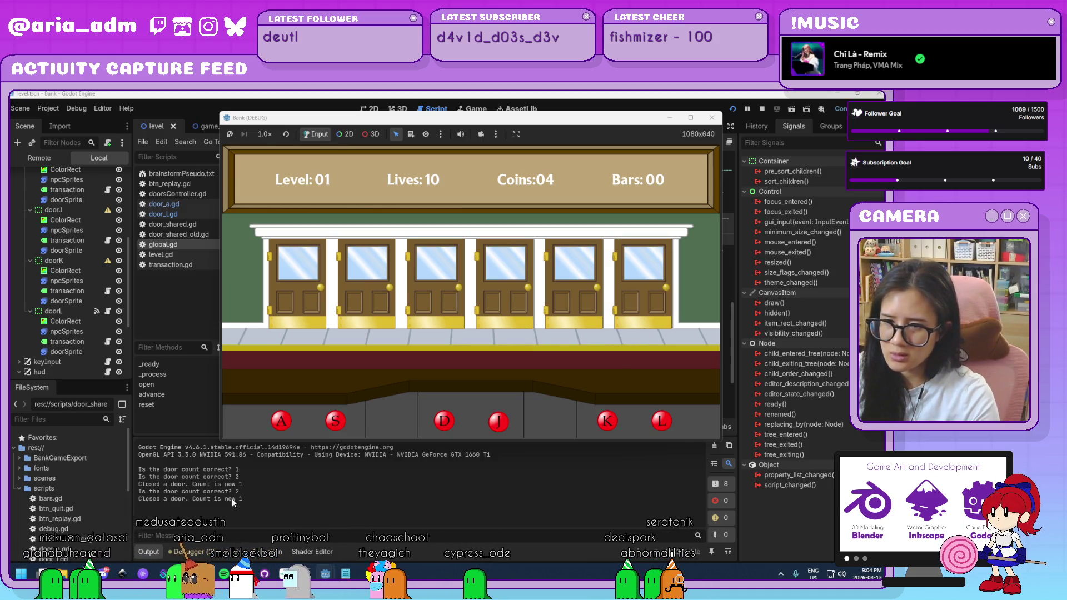
pyautogui.click(712, 118)
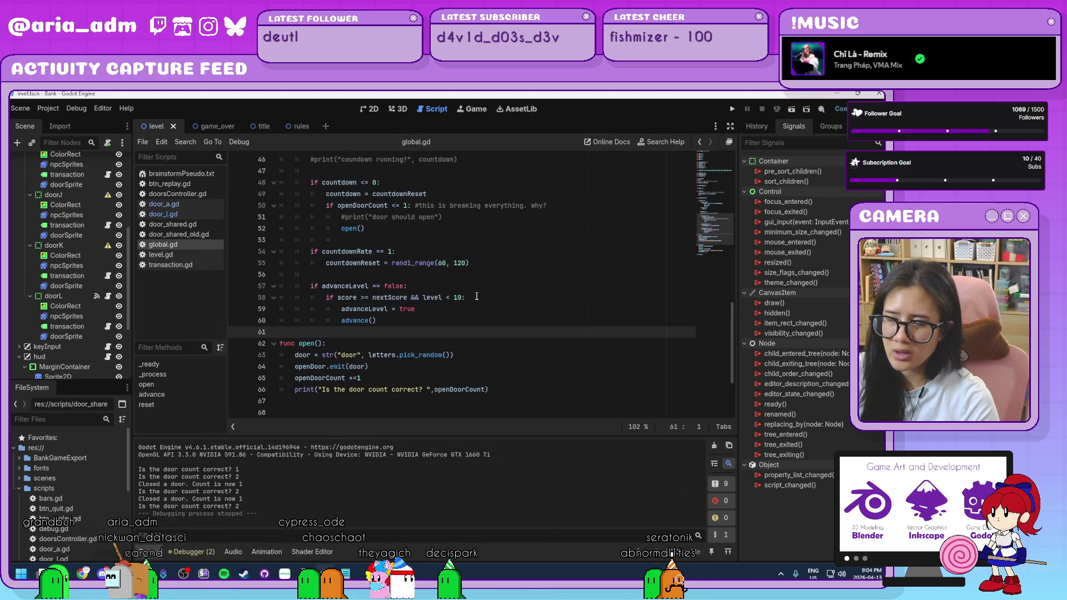
# Comment out the openDoorCount +=1 line in global.gd's open() function
pyautogui.click(482, 218)
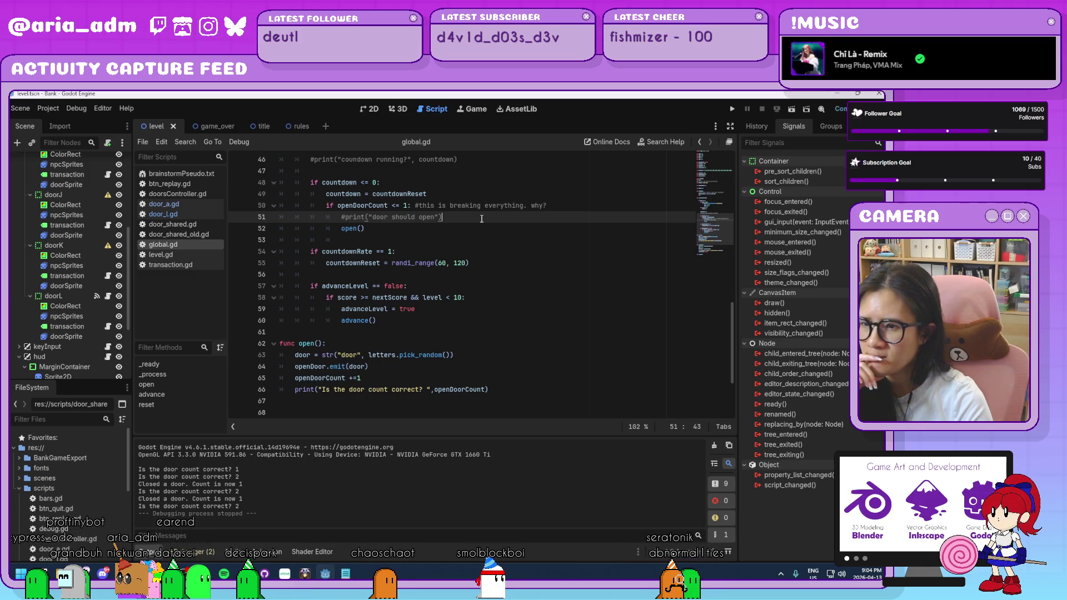
pyautogui.moveTo(361, 378); pyautogui.dragTo(295, 379)
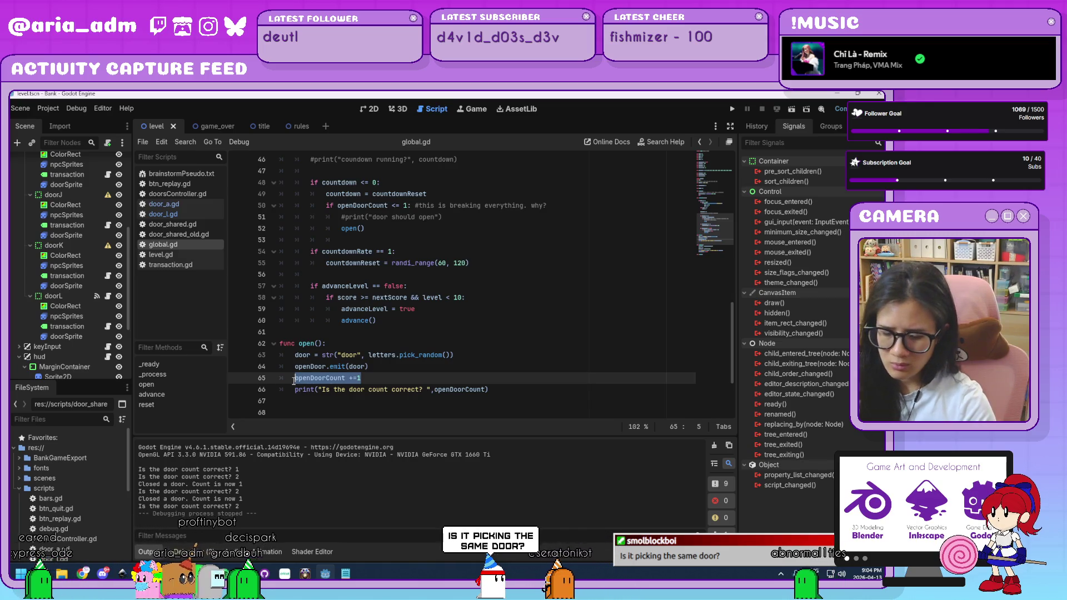
pyautogui.hotkey('ctrl', 'k')
pyautogui.click(392, 380)
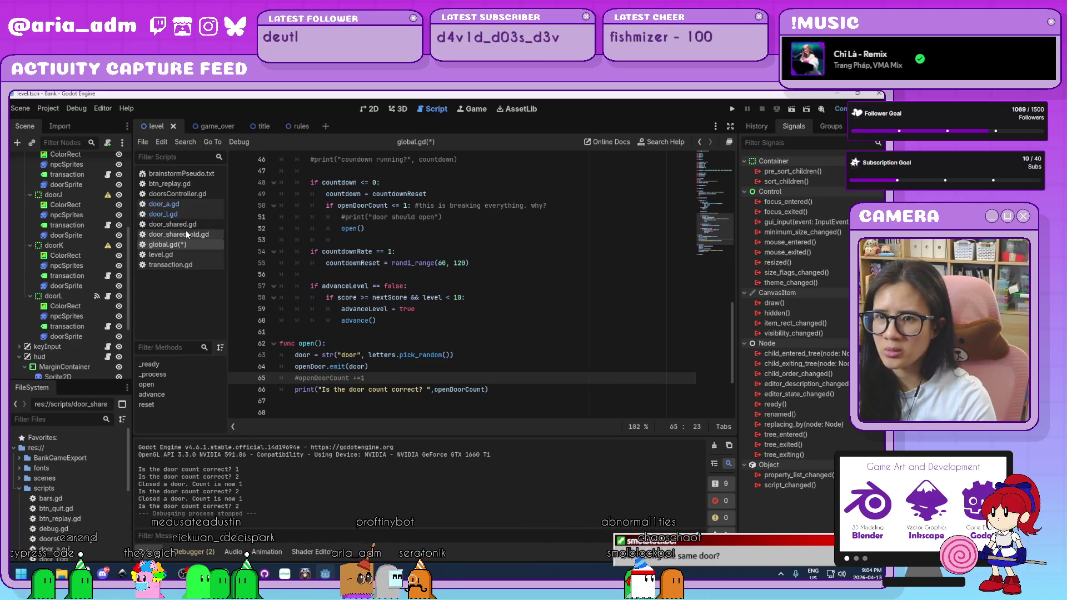
# Add 'Global.openDoorCount += 1' after door.play("open") in door_a.gd and copy that line
pyautogui.click(189, 205)
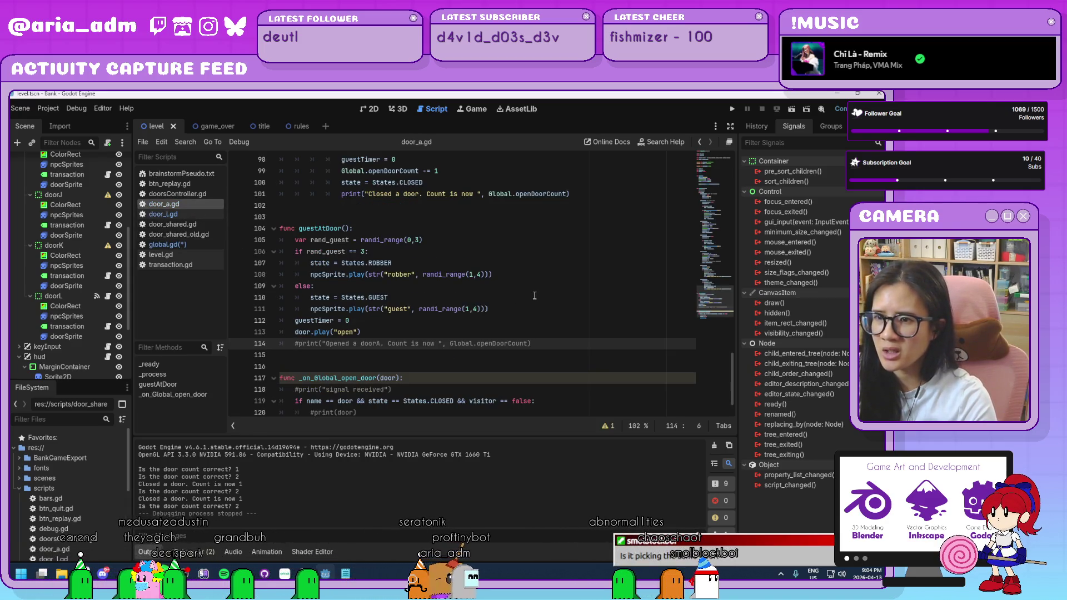
pyautogui.click(467, 332)
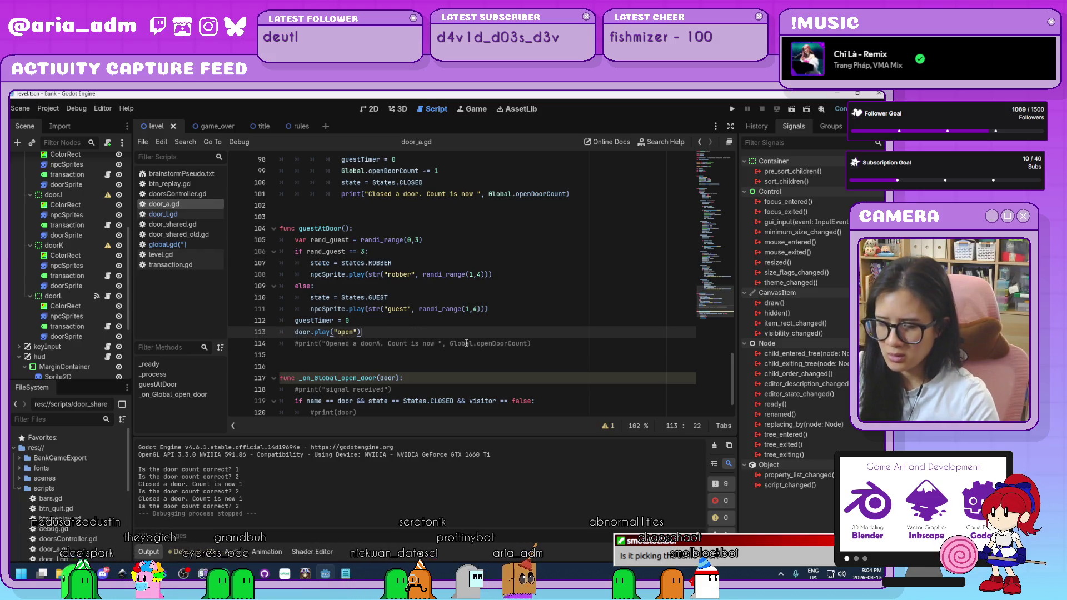
pyautogui.press('Return')
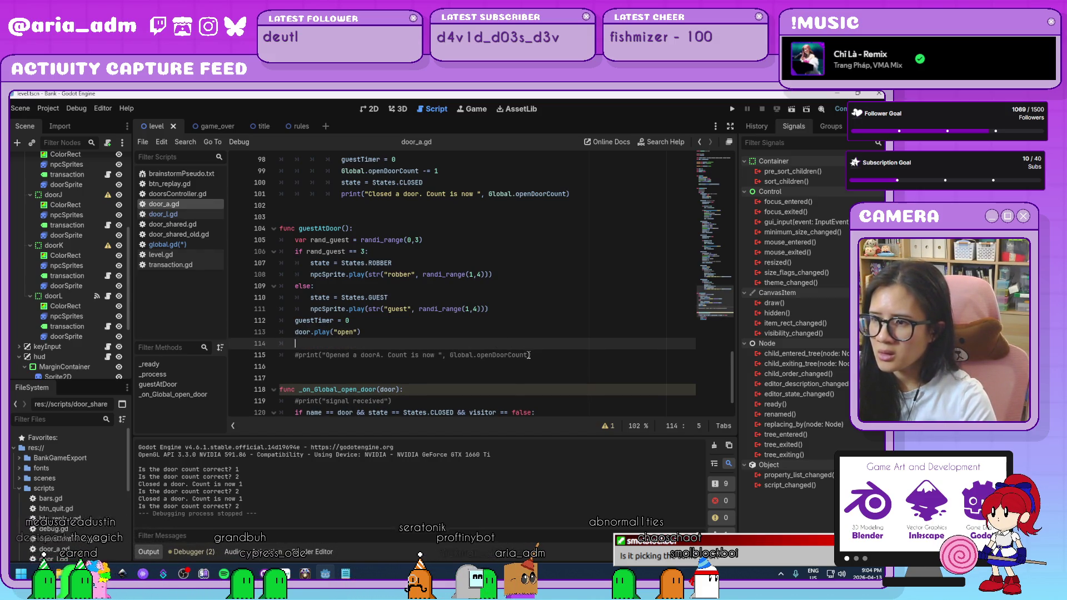
pyautogui.moveTo(528, 354); pyautogui.dragTo(448, 354)
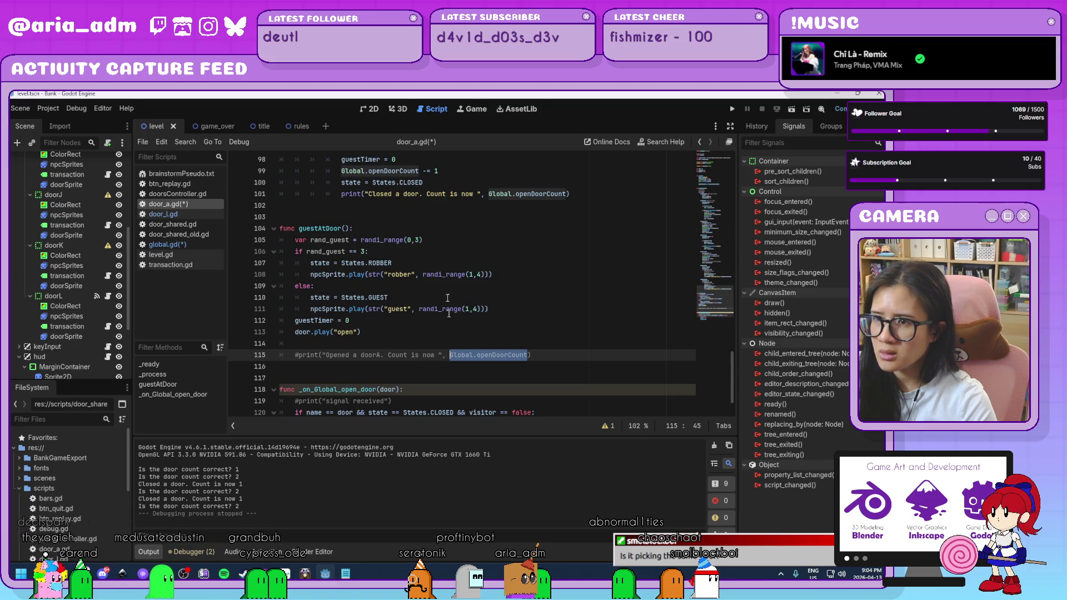
pyautogui.moveTo(445, 174); pyautogui.dragTo(348, 172)
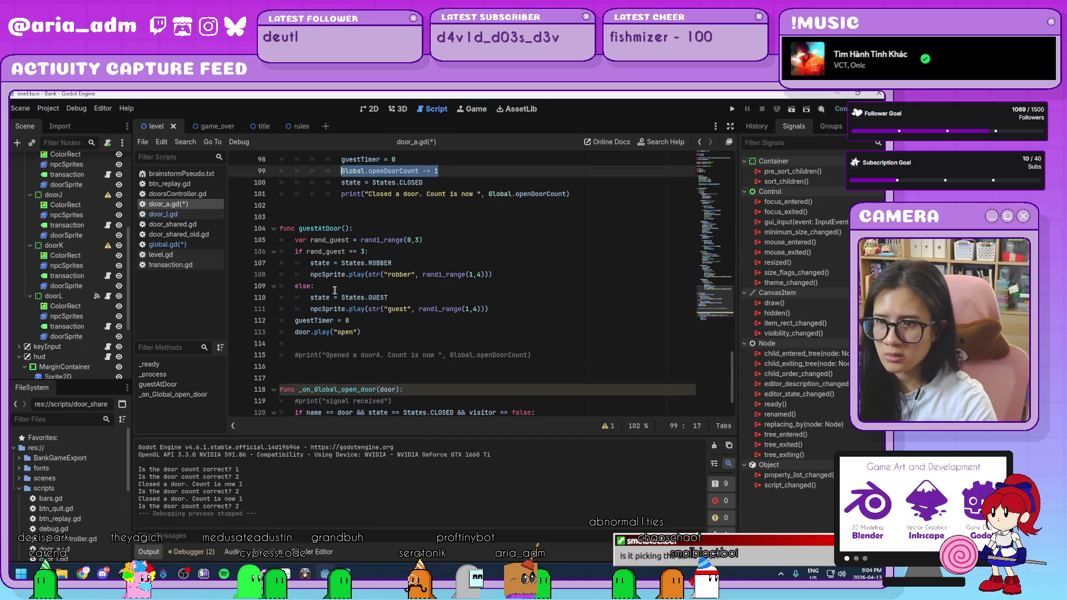
pyautogui.click(328, 342)
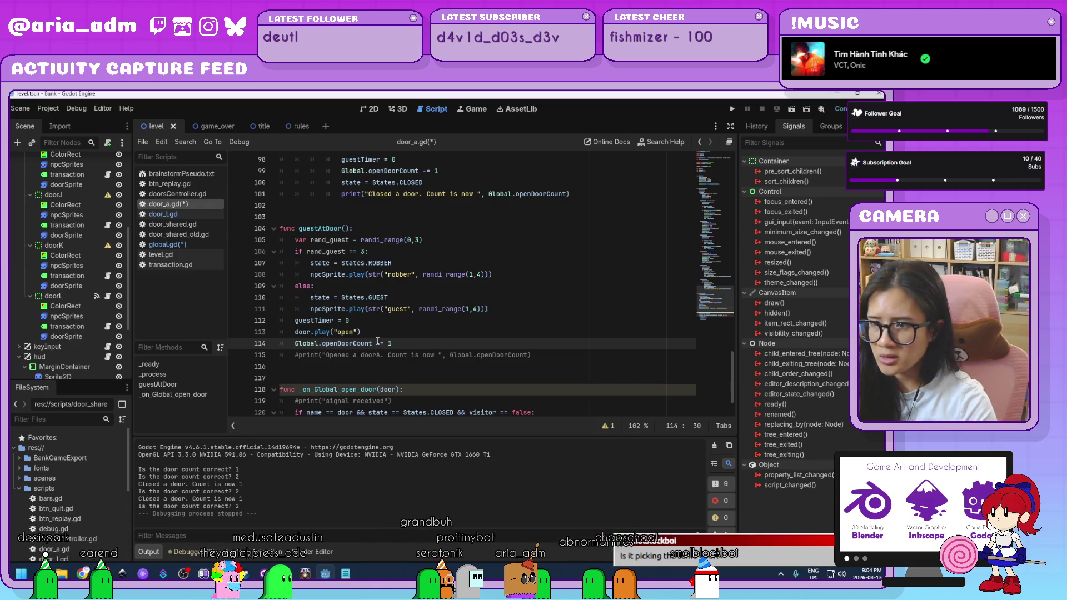
pyautogui.press('BackSpace')
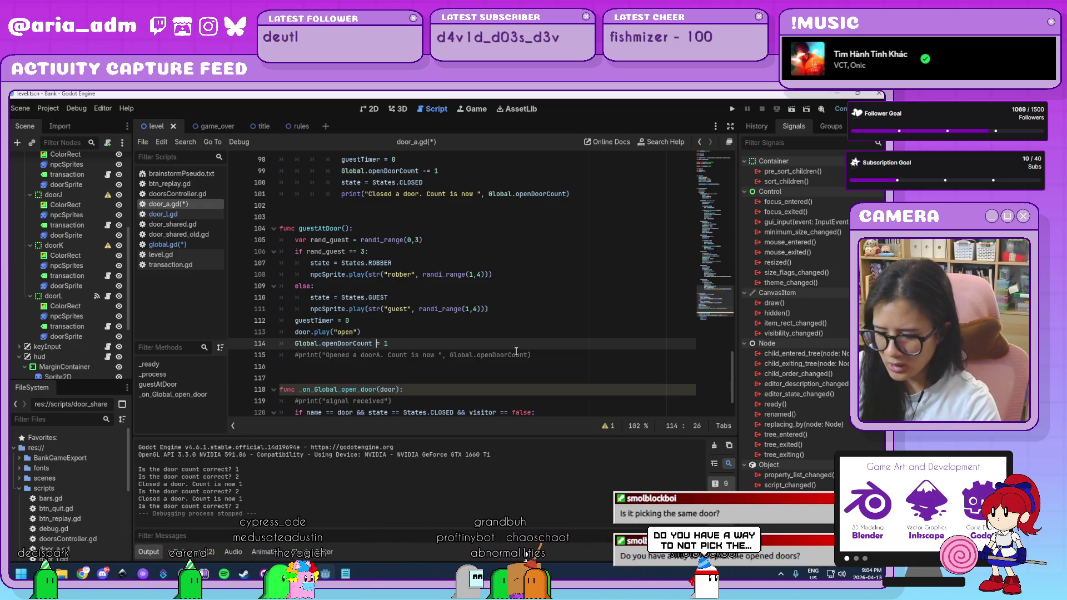
pyautogui.write('=')
pyautogui.click(415, 348)
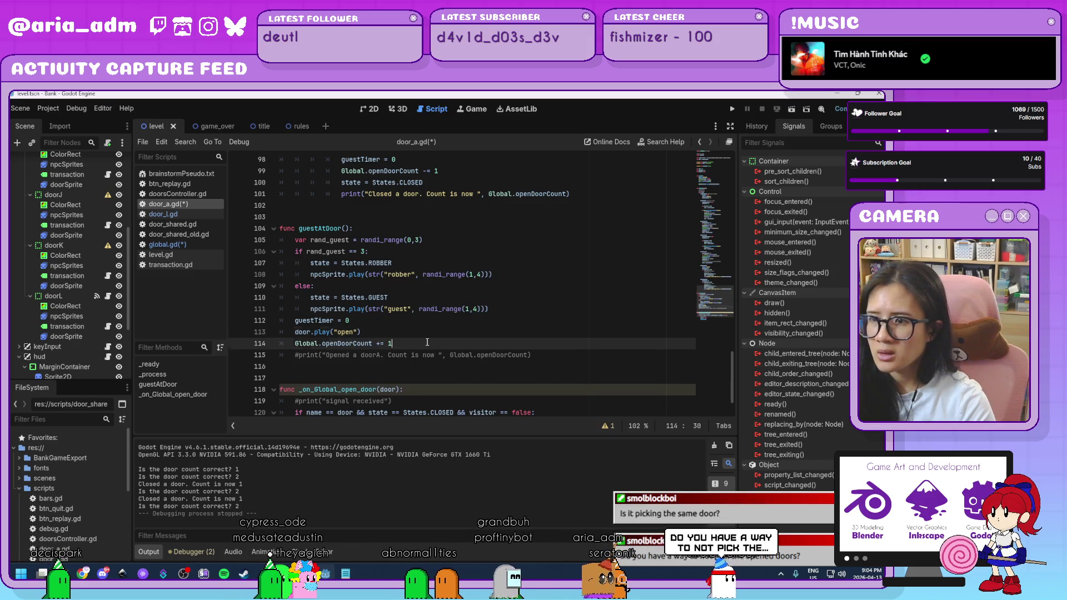
pyautogui.moveTo(394, 344); pyautogui.dragTo(293, 343)
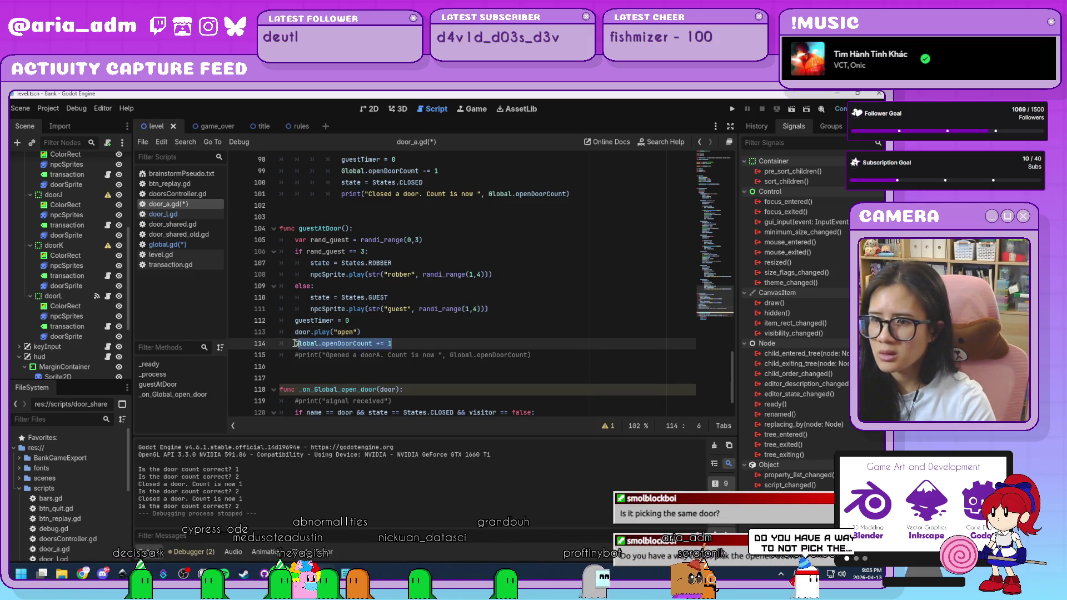
# Paste the increment line after door.play("open") in door_l.gd and save
pyautogui.click(196, 215)
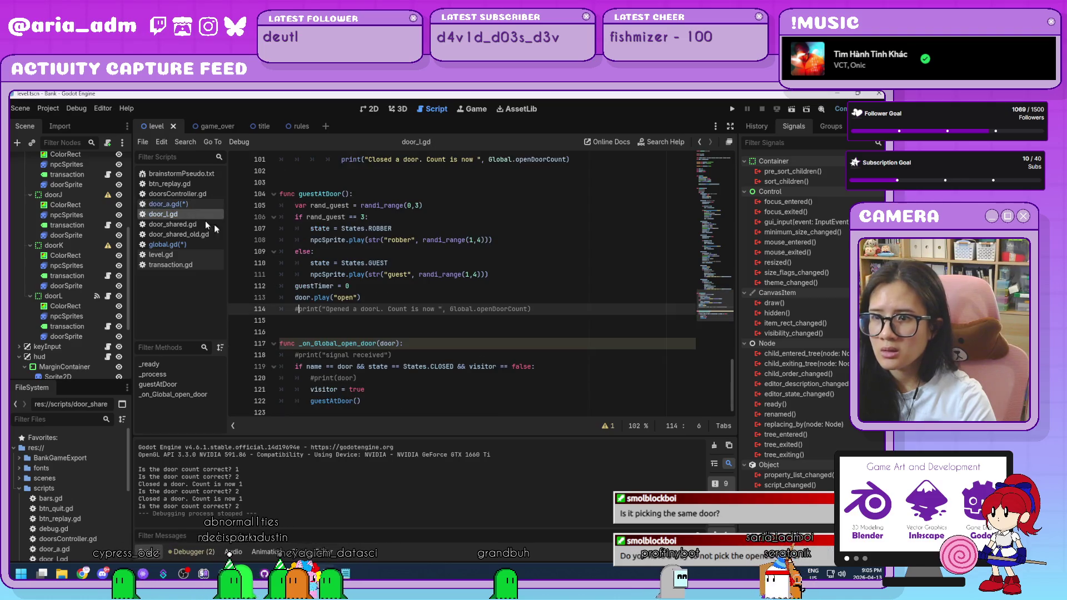
pyautogui.click(394, 296)
pyautogui.press('Return')
pyautogui.hotkey('ctrl', 'v')
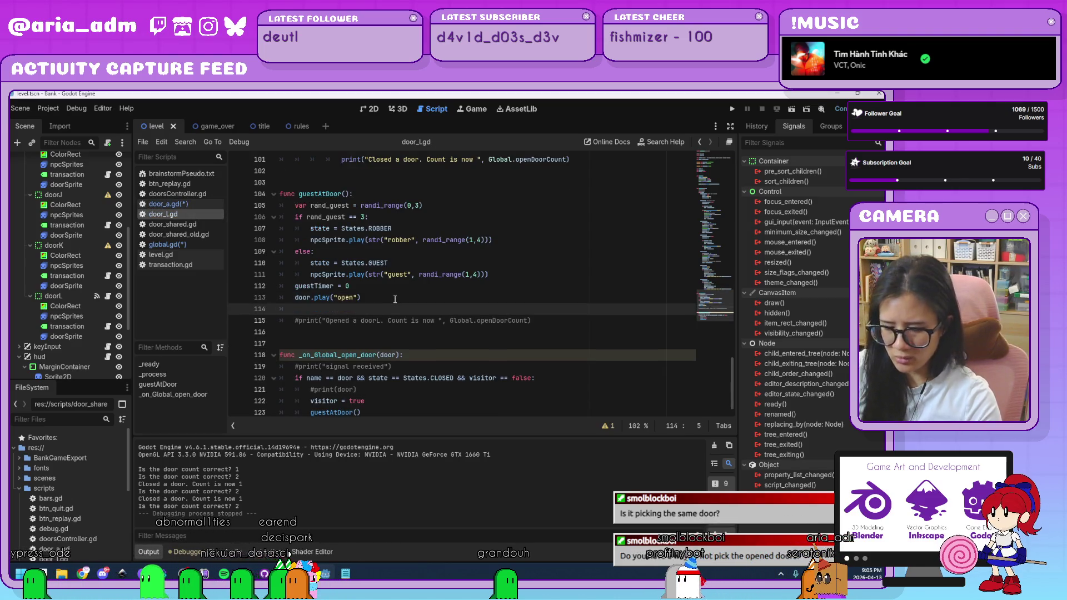
pyautogui.hotkey('ctrl', 's')
pyautogui.write('Global.openDoorCount += 1')
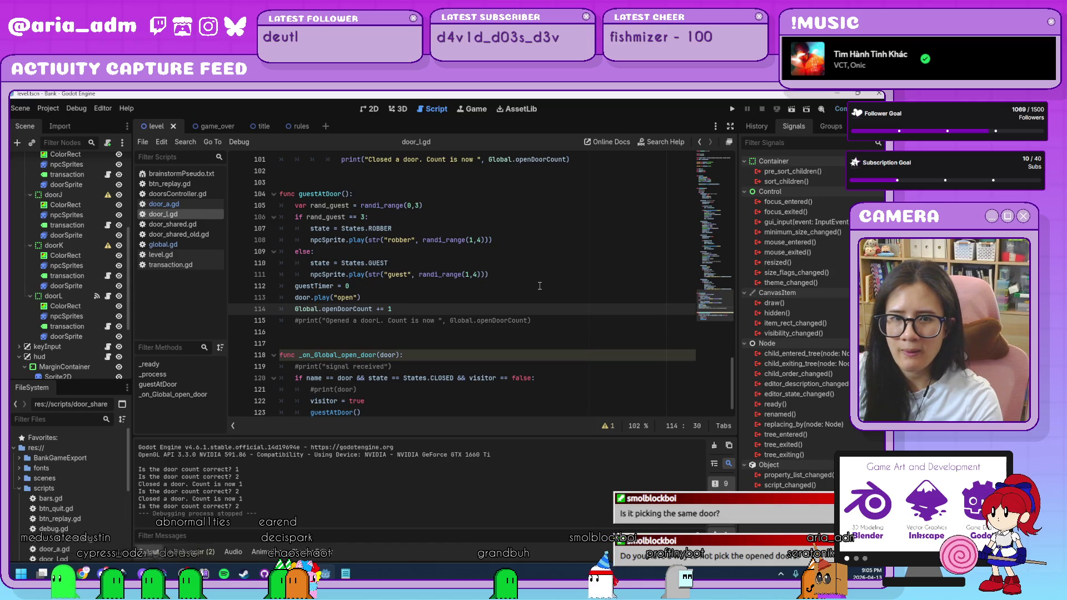
# Review the guestAtDoor call and closed-state check in door_l.gd, then relaunch the game
pyautogui.click(733, 108)
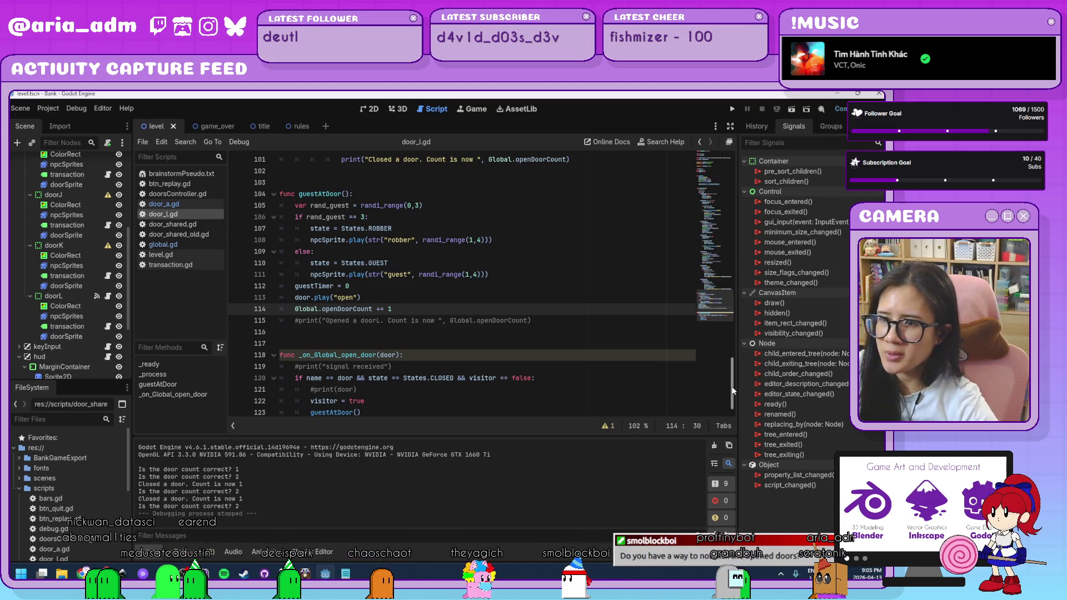
pyautogui.scroll(-1, 731, 389)
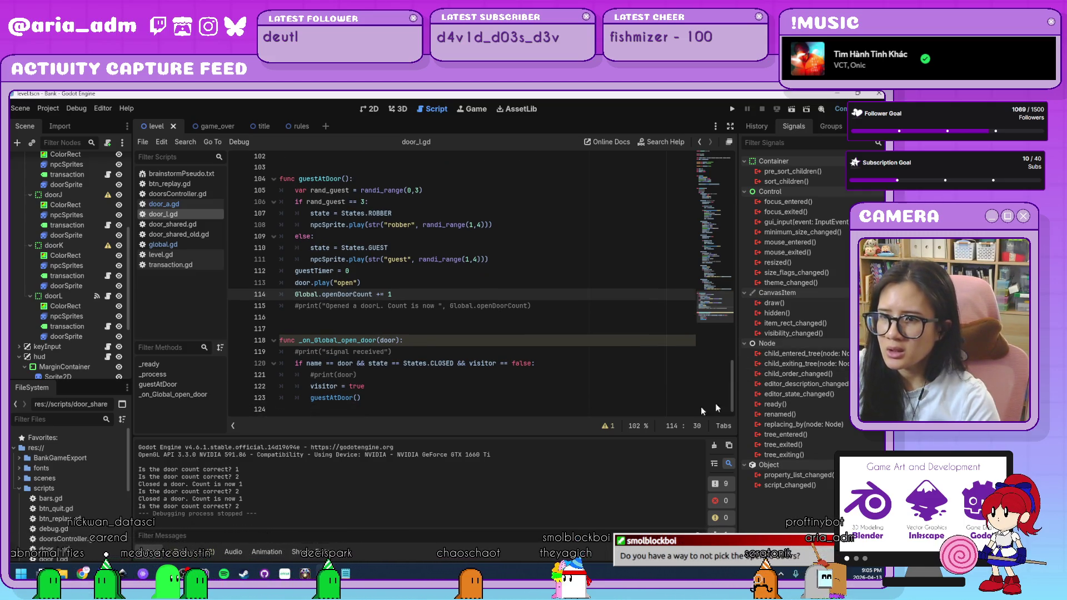
pyautogui.click(394, 399)
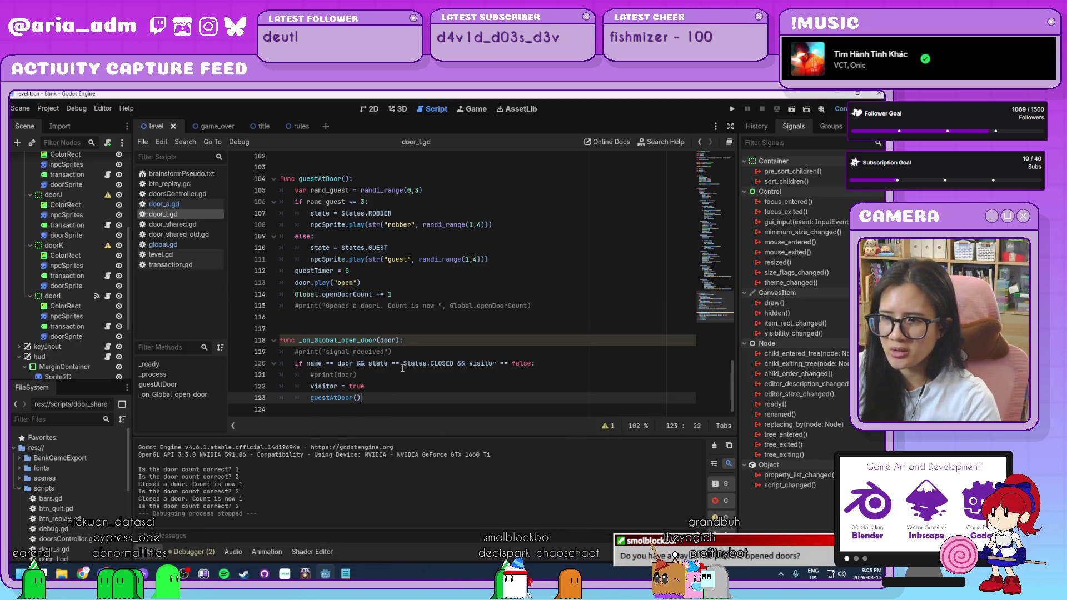
pyautogui.moveTo(455, 364); pyautogui.dragTo(387, 364)
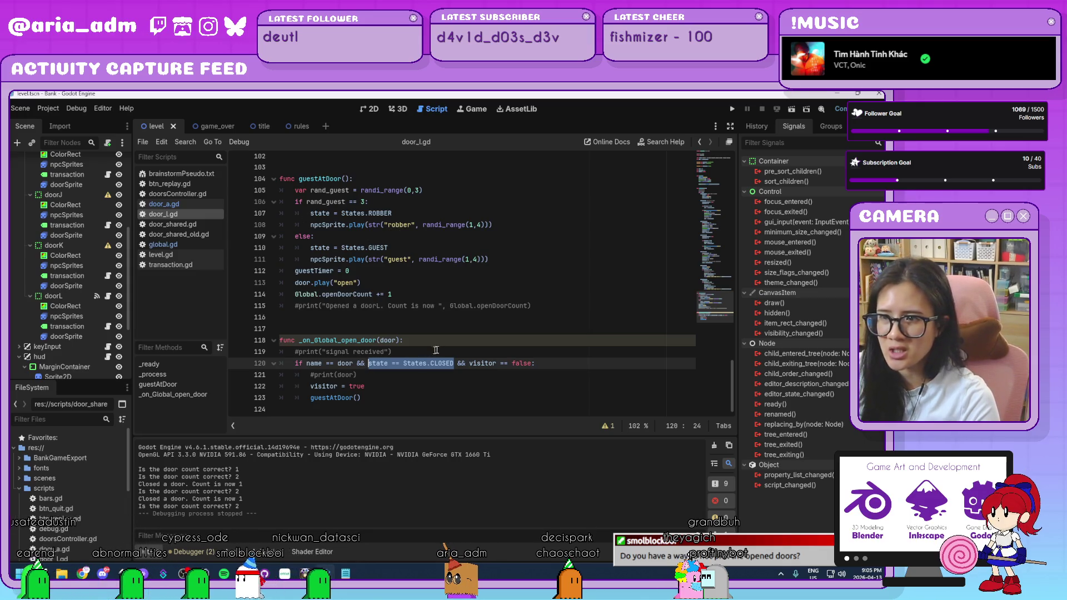
pyautogui.click(733, 110)
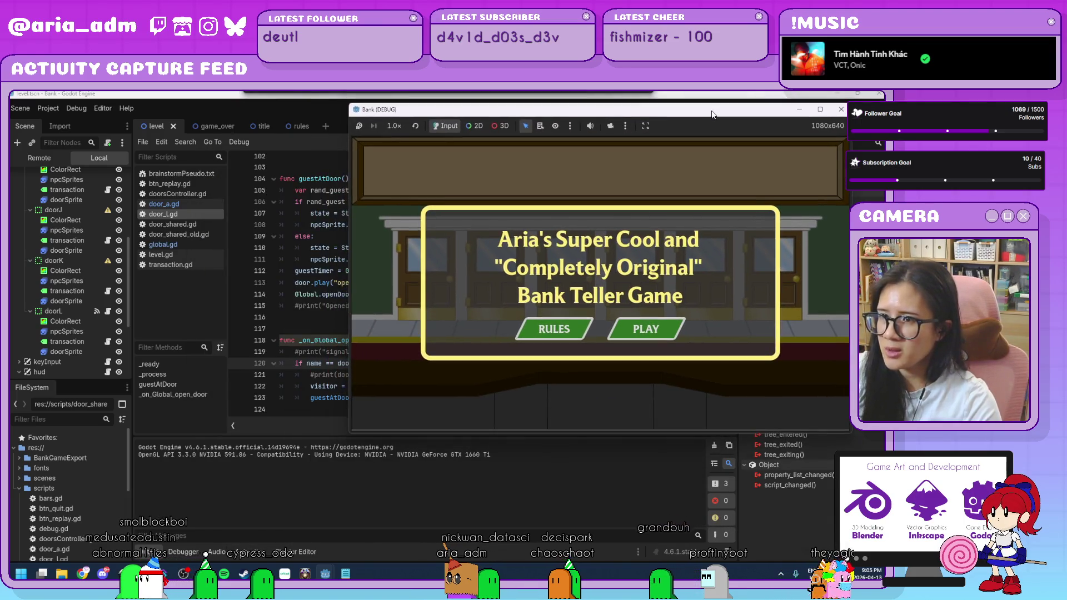
# Serve guests at doors A and L up to Level 02 with 35 coins, then close the game window
pyautogui.click(658, 334)
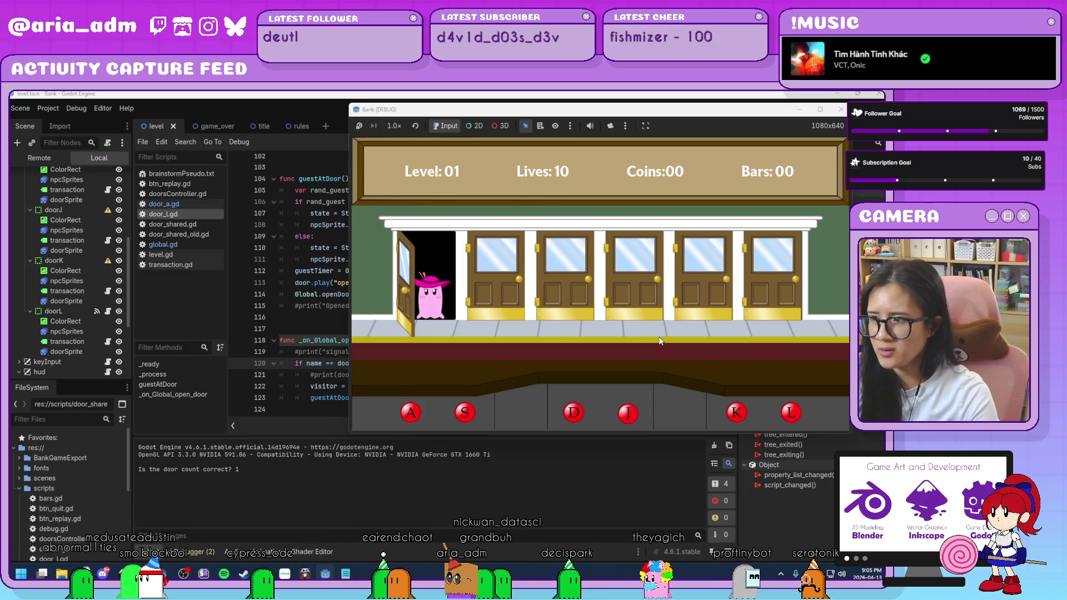
pyautogui.press('a')
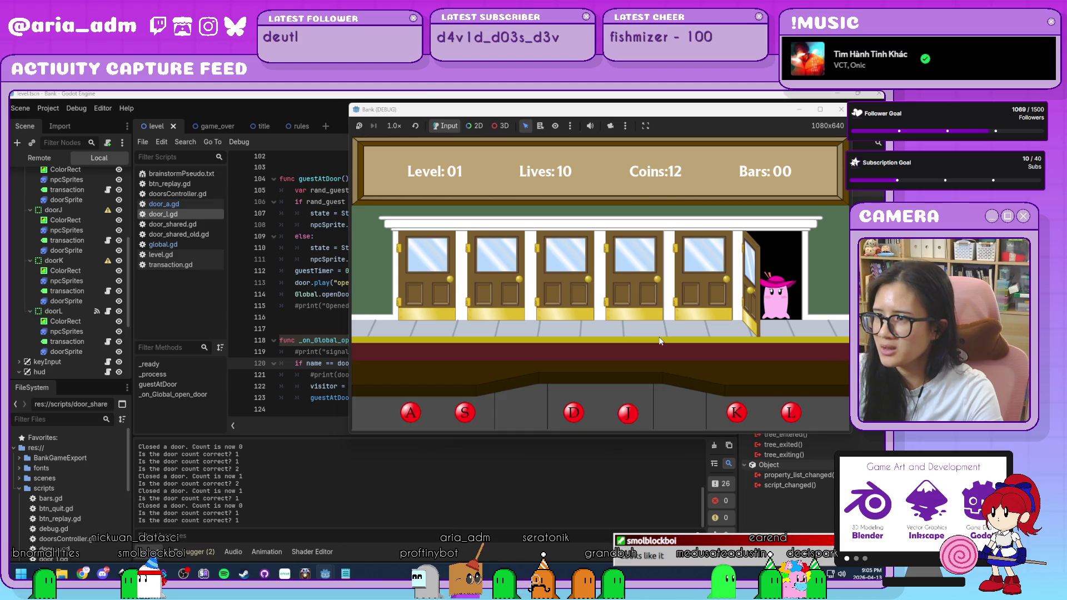
pyautogui.press('l')
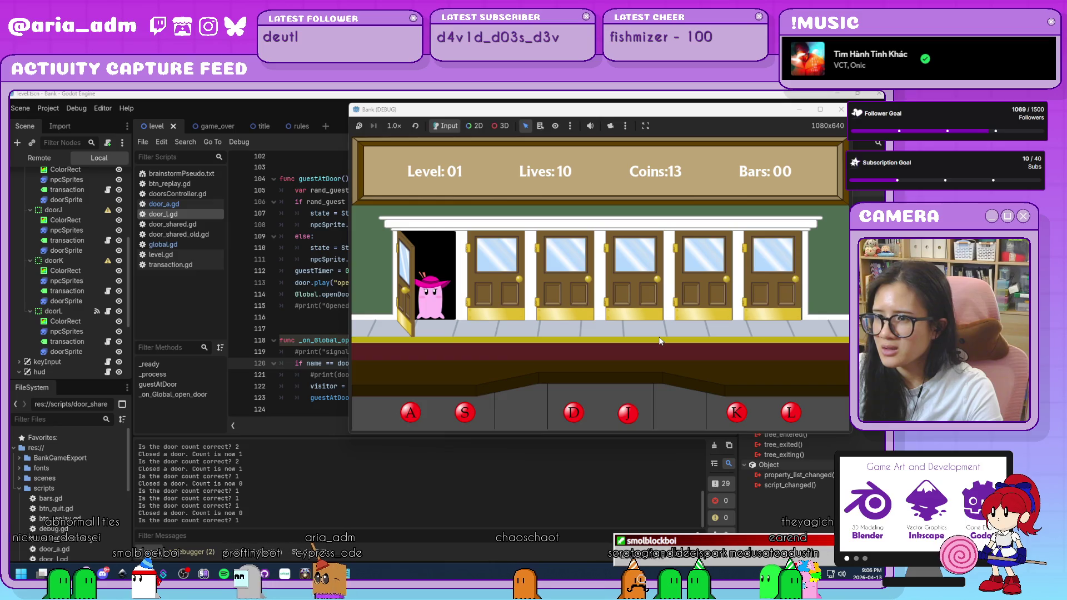
pyautogui.press('a')
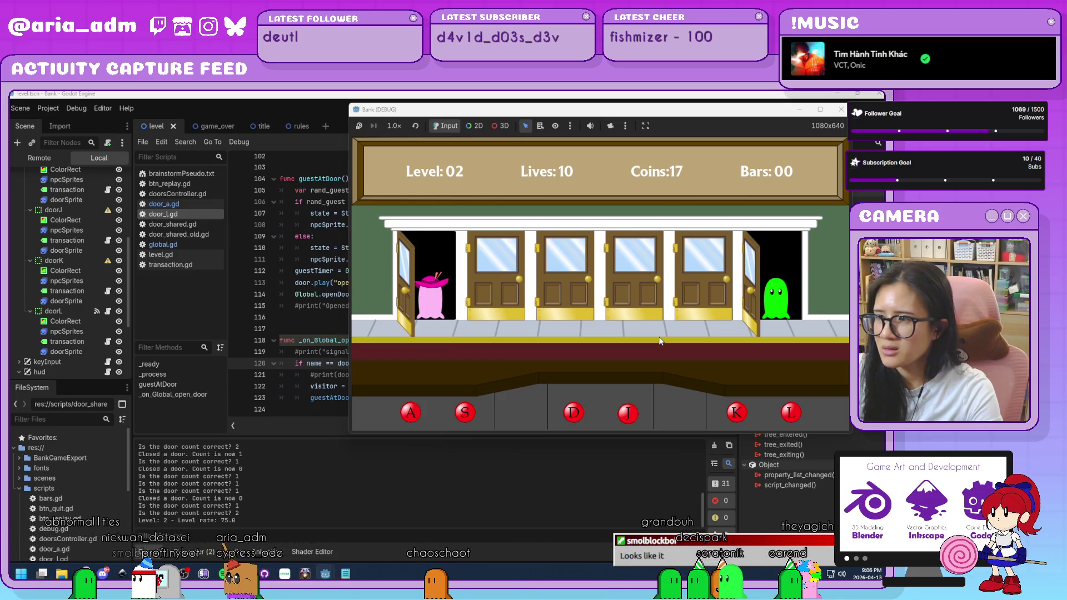
pyautogui.press('l')
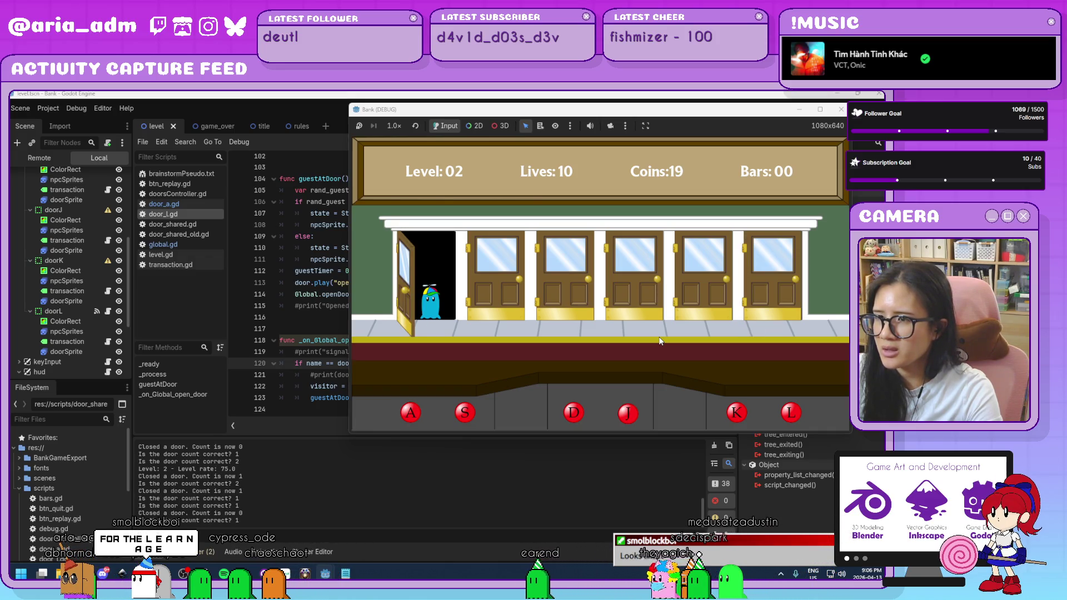
pyautogui.press('a')
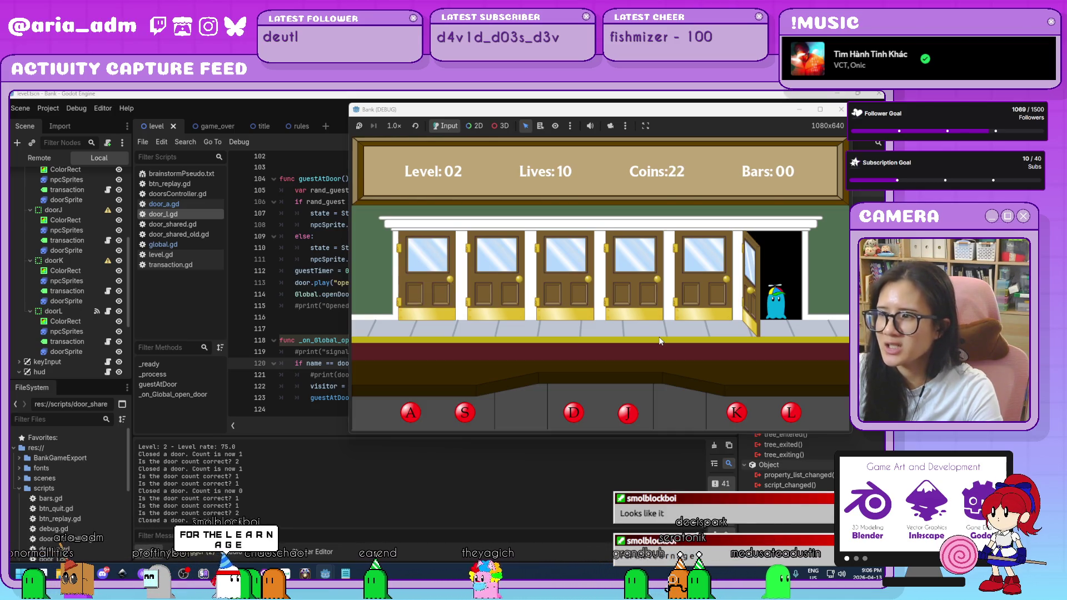
pyautogui.press('l')
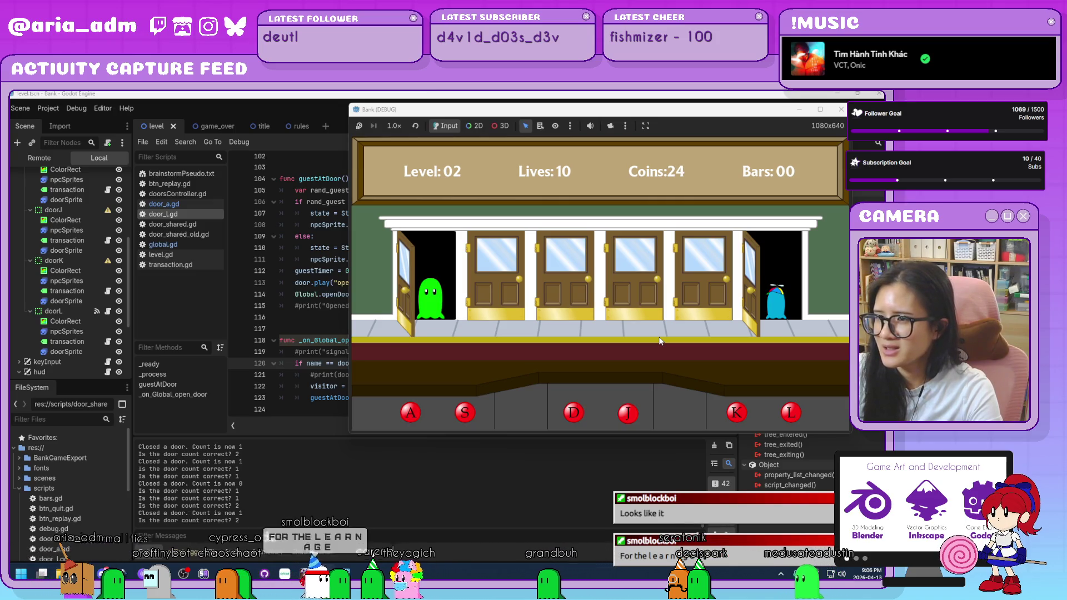
pyautogui.press('a')
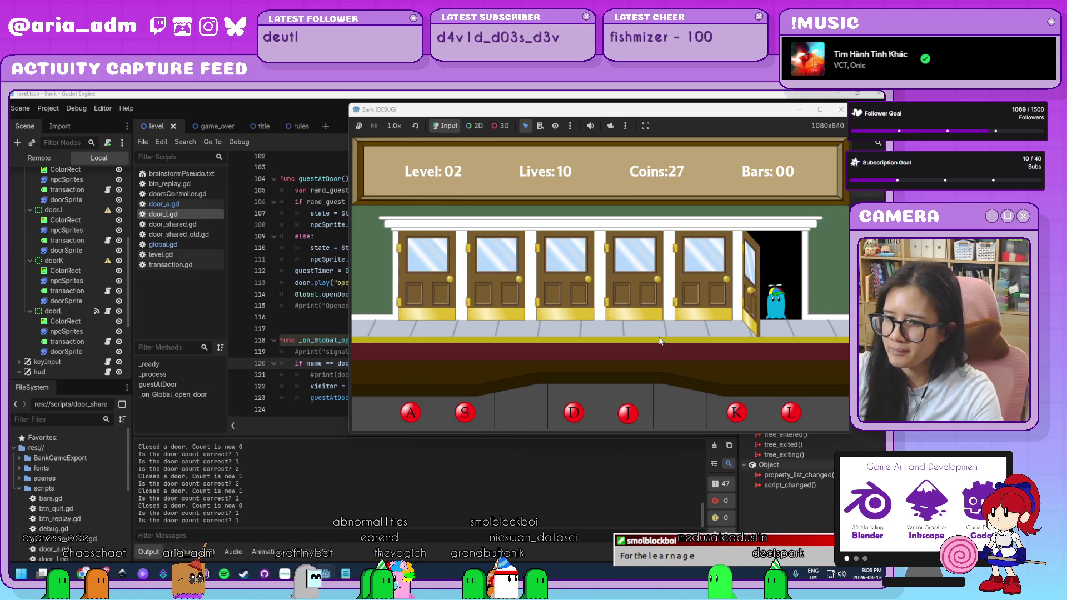
pyautogui.press('l')
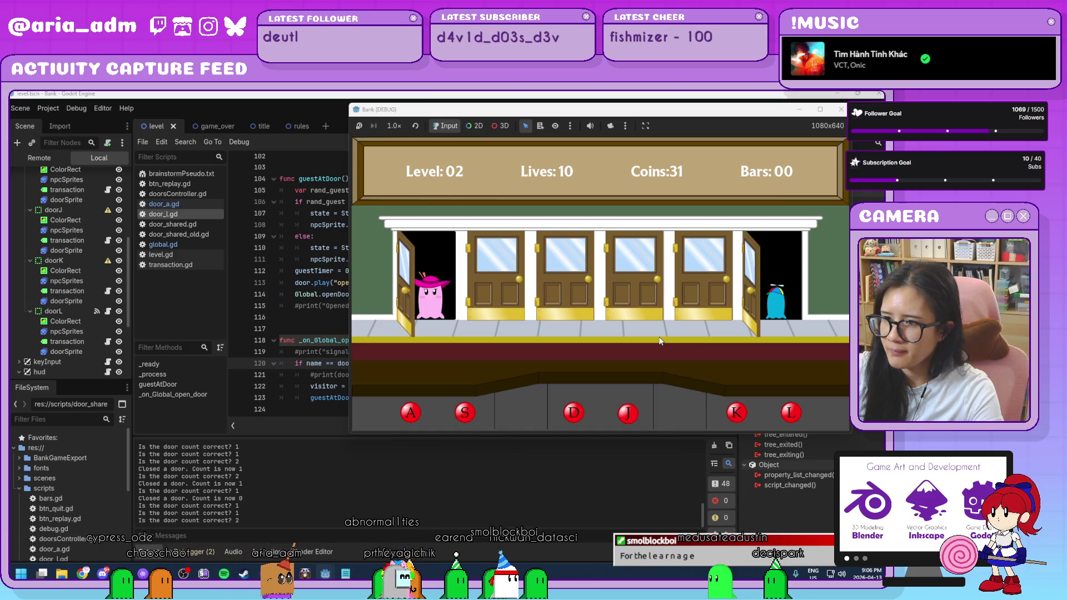
pyautogui.press('a')
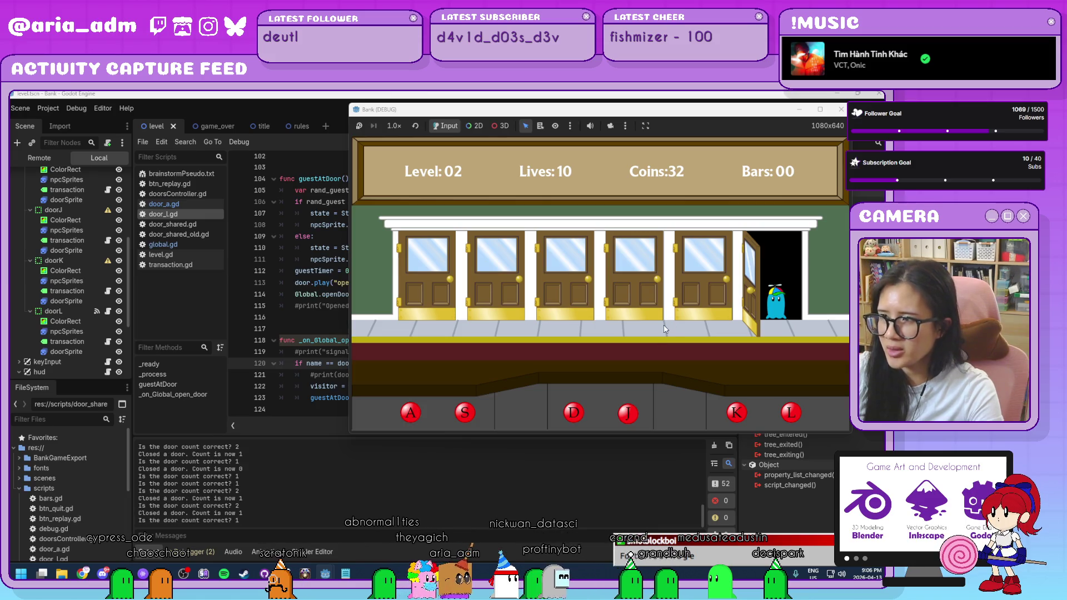
pyautogui.click(840, 111)
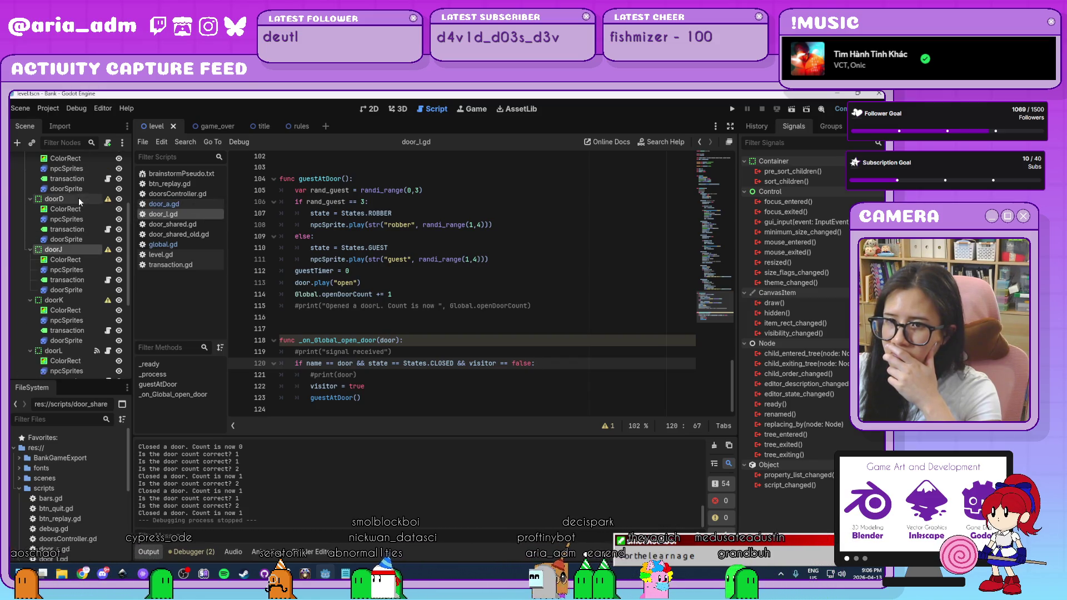
# Select all door_l.gd code, then start attaching a new door_s.gd script to doorS and choose its path
pyautogui.scroll(5, 78, 198)
pyautogui.scroll(20, 445, 326)
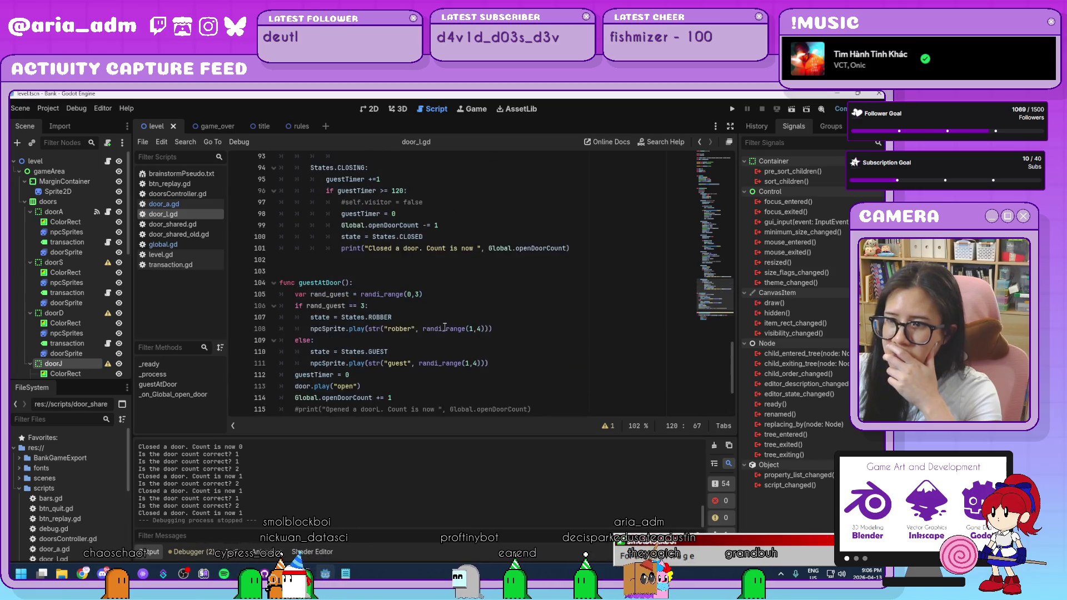
pyautogui.scroll(13, 445, 327)
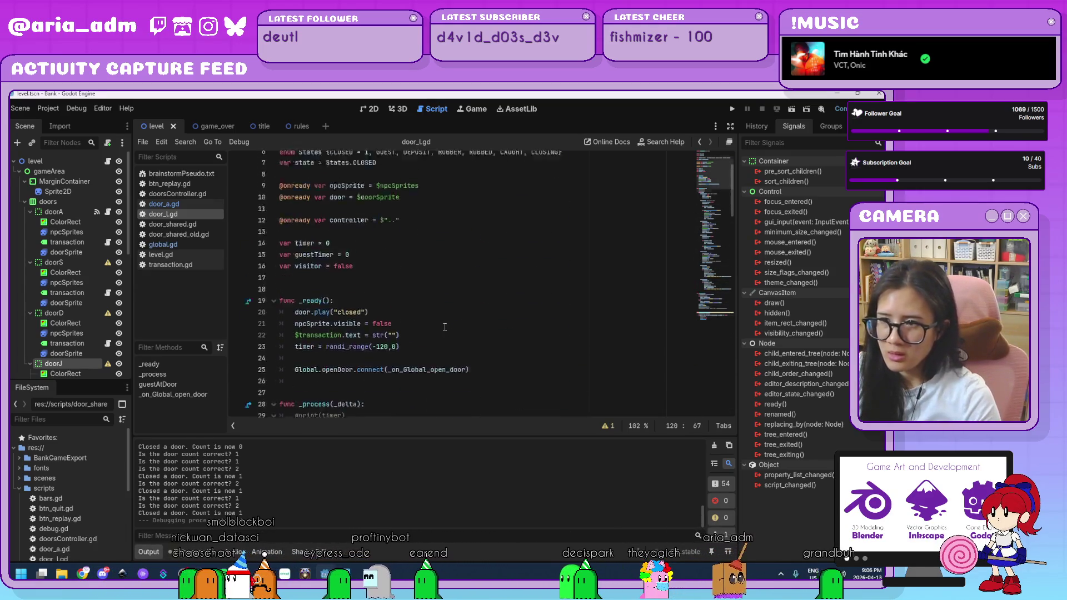
pyautogui.hotkey('ctrl', 'a')
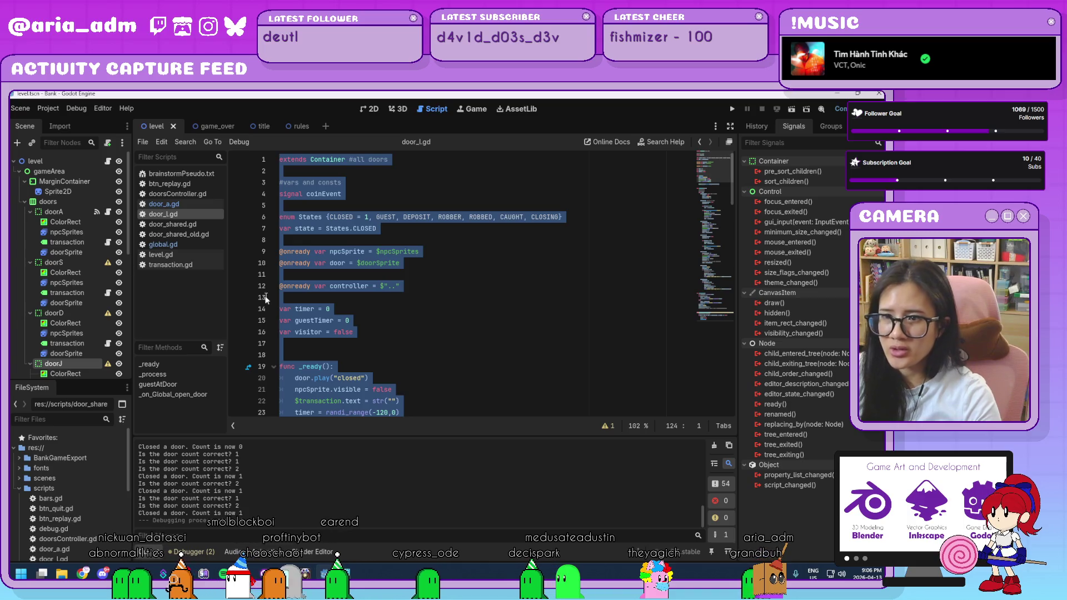
pyautogui.click(61, 263)
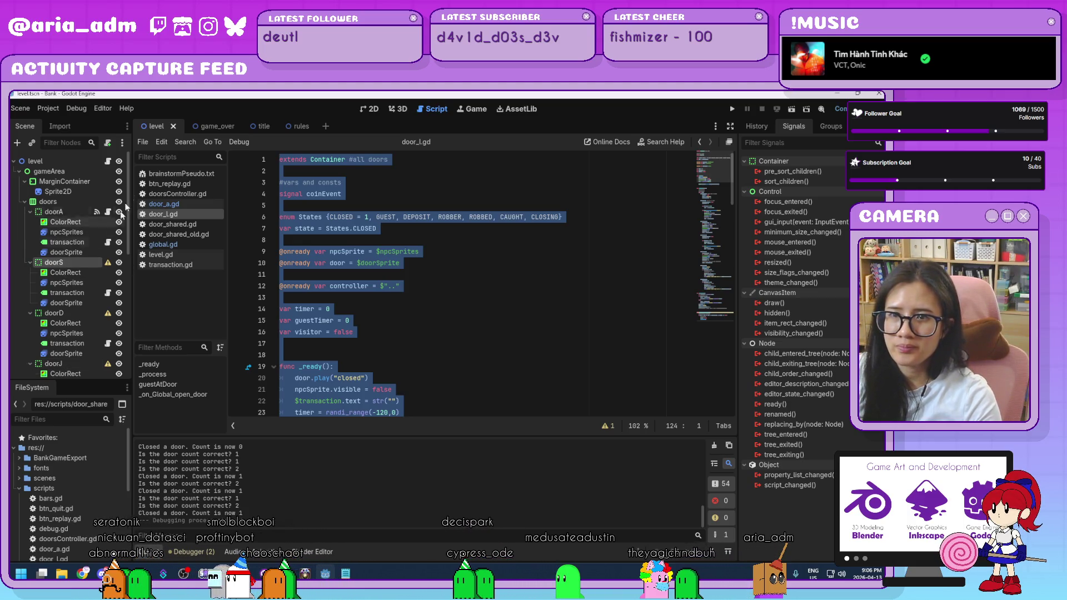
pyautogui.click(107, 142)
pyautogui.click(509, 300)
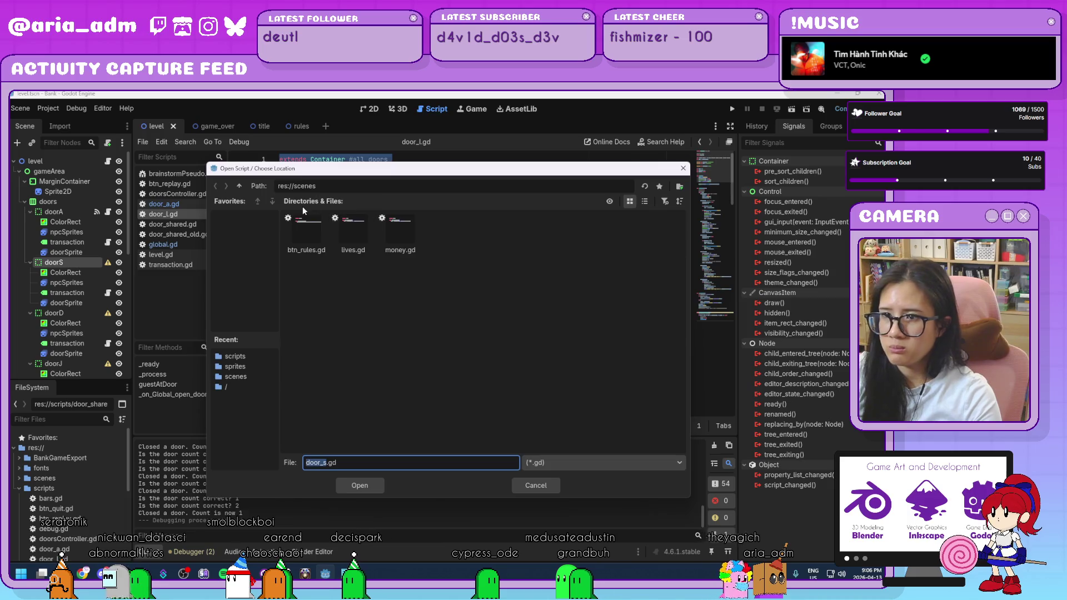
# Create door_s.gd for doorS in the res://scripts folder
pyautogui.click(243, 187)
pyautogui.doubleClick(453, 237)
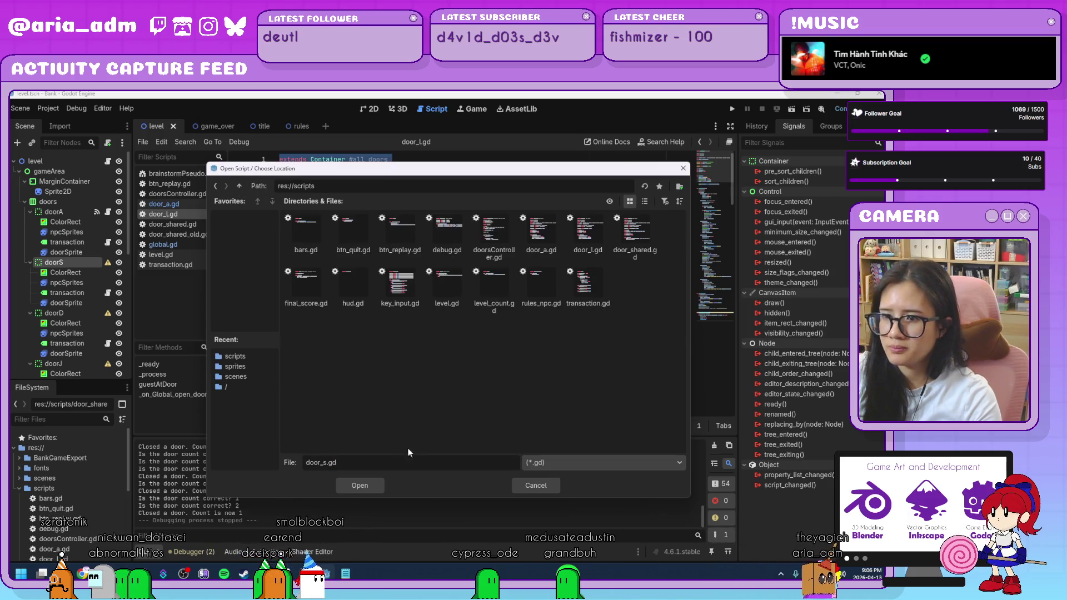
pyautogui.click(362, 491)
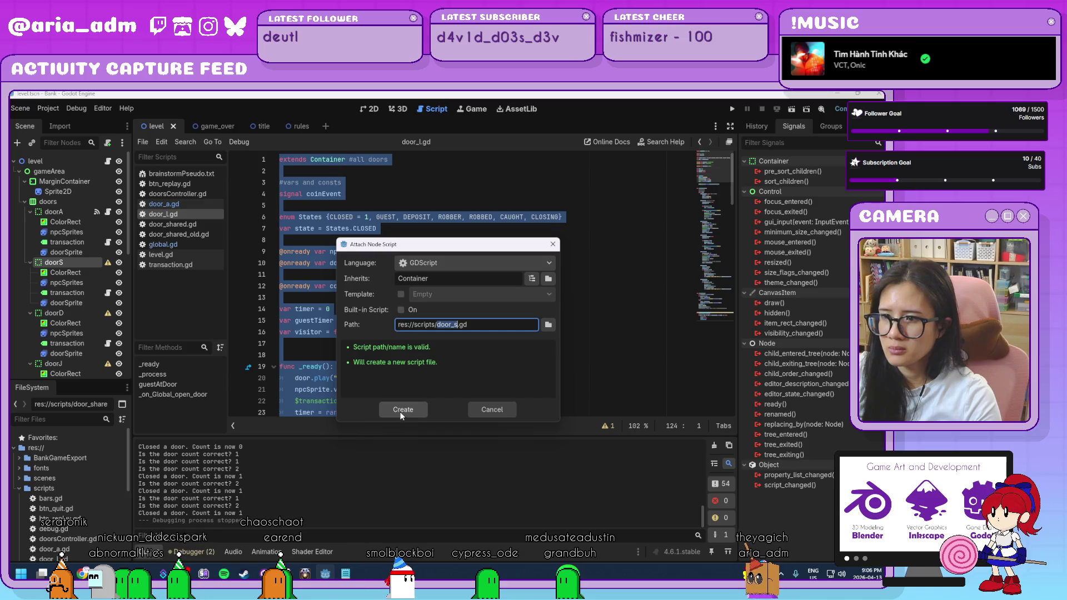
pyautogui.click(408, 408)
# Replace door_s.gd's contents with the copied door code and change keyL to keyS on line 44
pyautogui.hotkey('ctrl', 'a')
pyautogui.hotkey('ctrl', 'v')
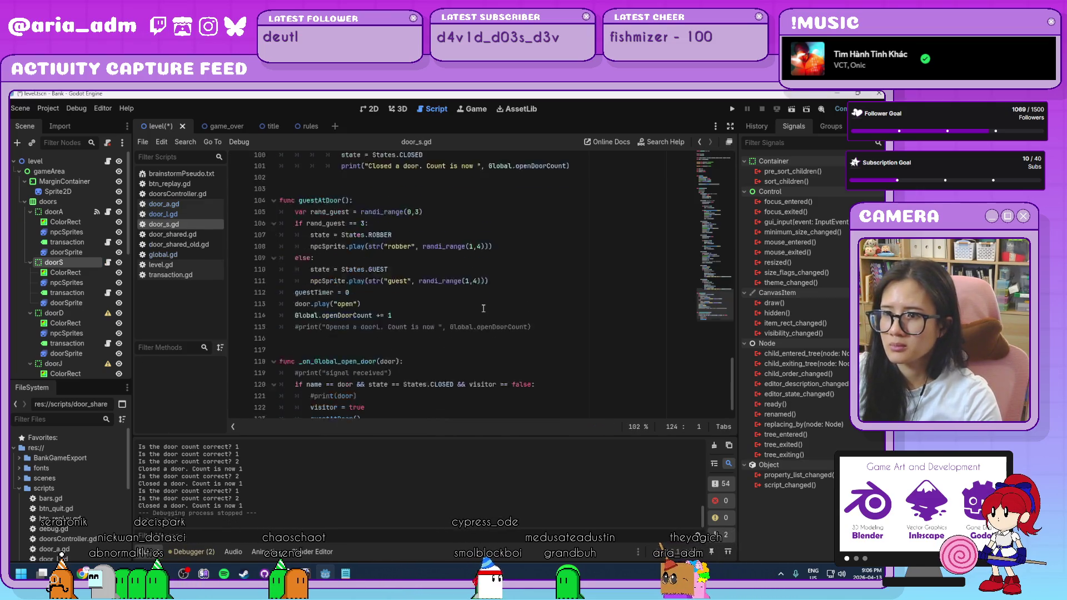
pyautogui.scroll(3, 484, 305)
pyautogui.scroll(9, 483, 295)
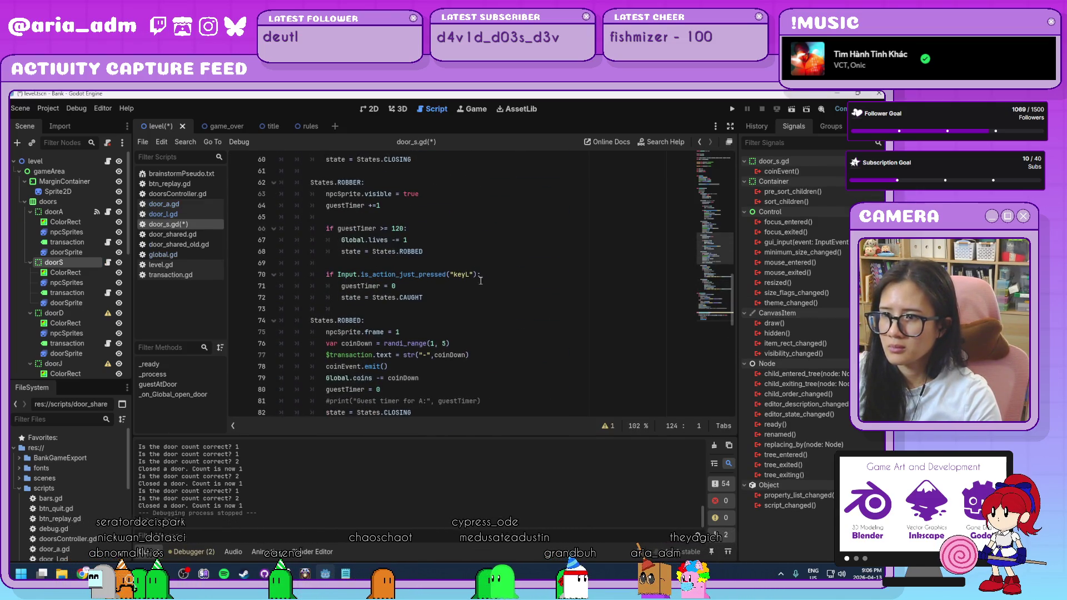
pyautogui.click(468, 275)
pyautogui.scroll(8, 464, 261)
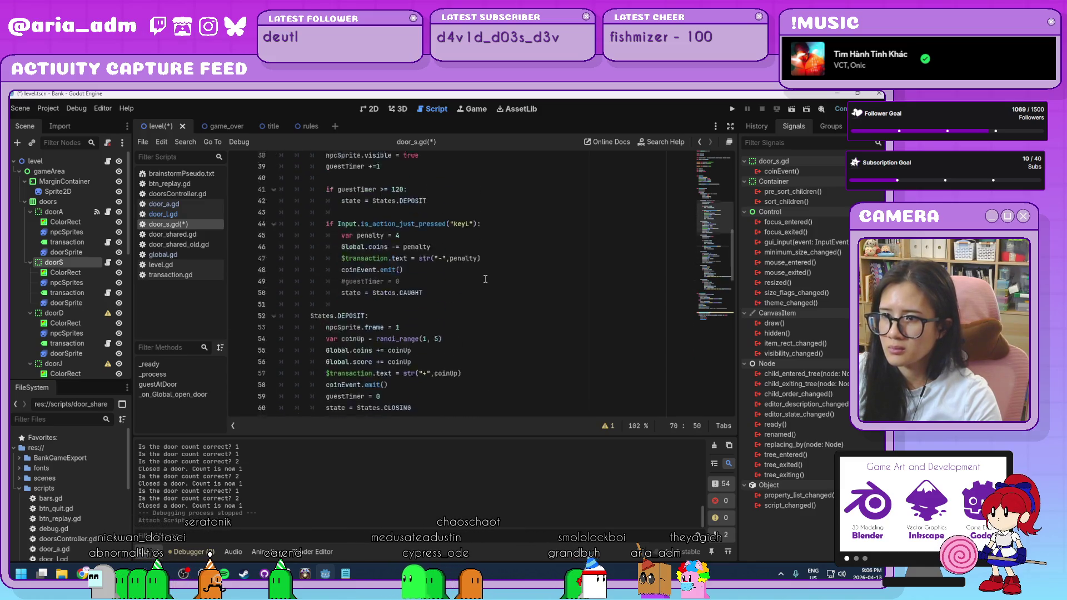
pyautogui.click(469, 251)
pyautogui.press('BackSpace')
pyautogui.write('S')
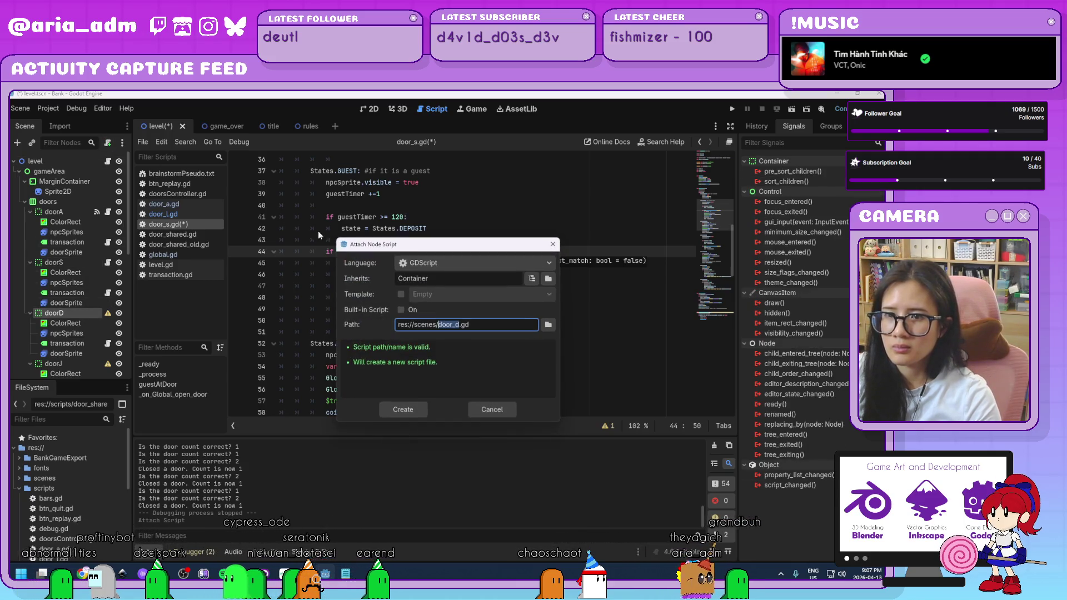
# Attach a new door_d.gd script in res://scripts to doorD and paste in the door code
pyautogui.click(107, 143)
pyautogui.click(548, 325)
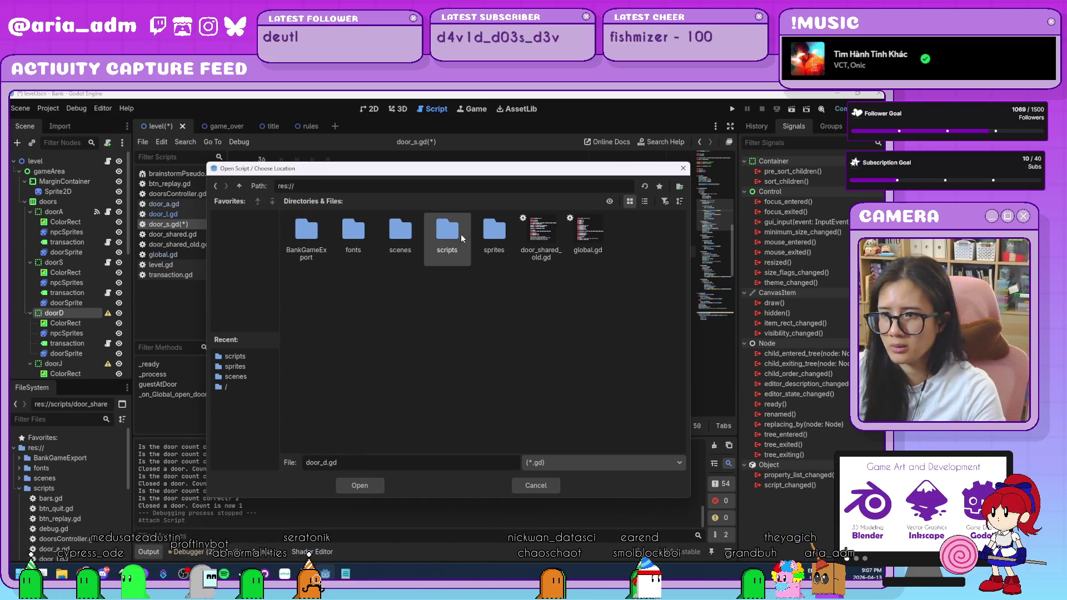
pyautogui.doubleClick(448, 233)
pyautogui.click(359, 485)
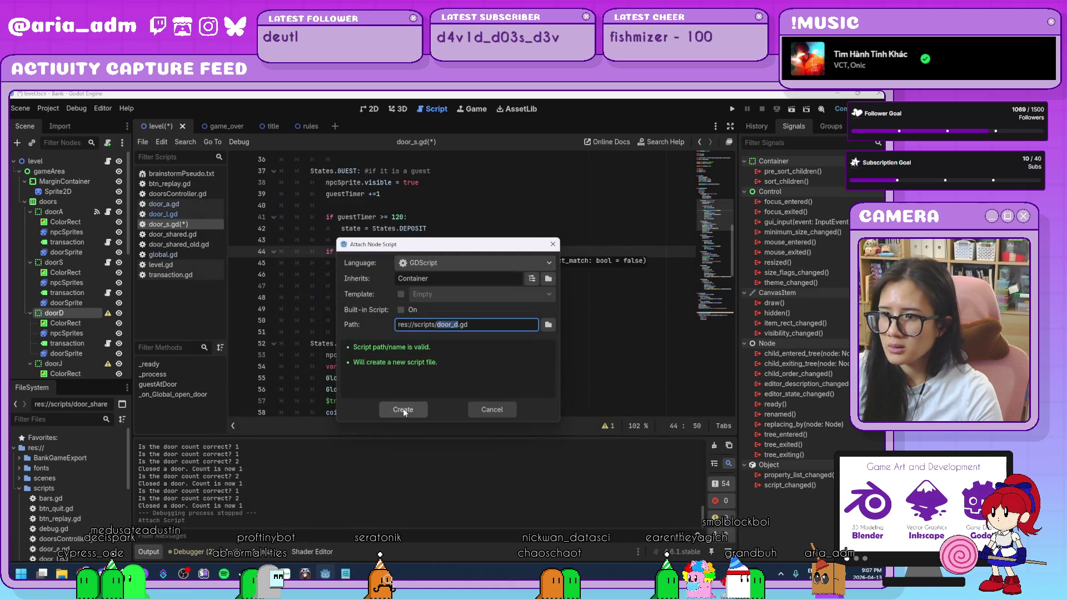
pyautogui.click(403, 410)
pyautogui.hotkey('ctrl', 'a')
pyautogui.hotkey('ctrl', 'v')
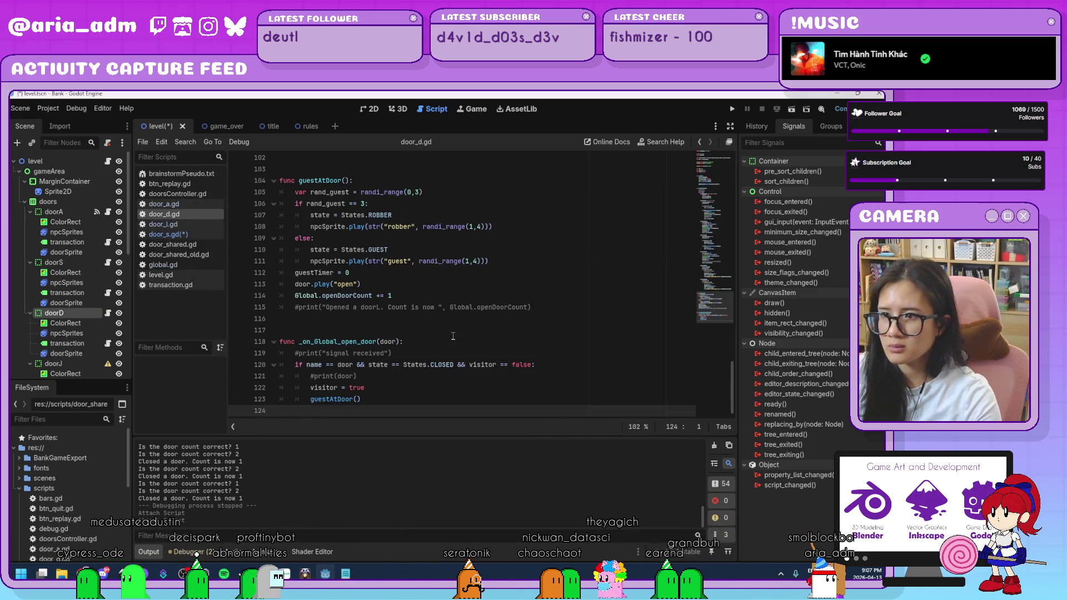
# Change the key checks on lines 70 and 44 to keyD, then begin attaching a script to doorJ
pyautogui.scroll(9, 453, 336)
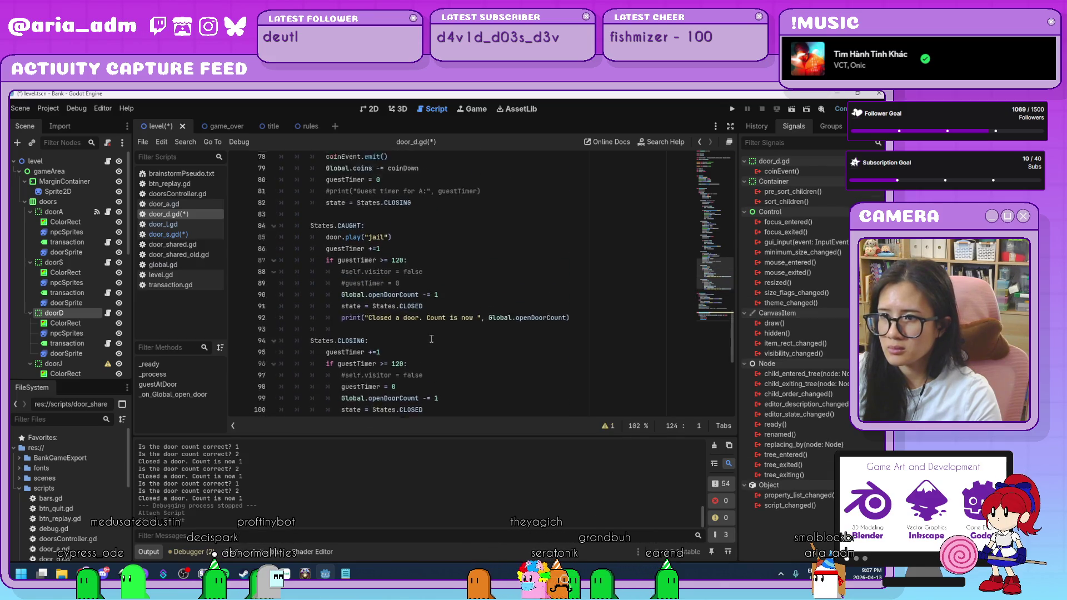
pyautogui.scroll(5, 439, 328)
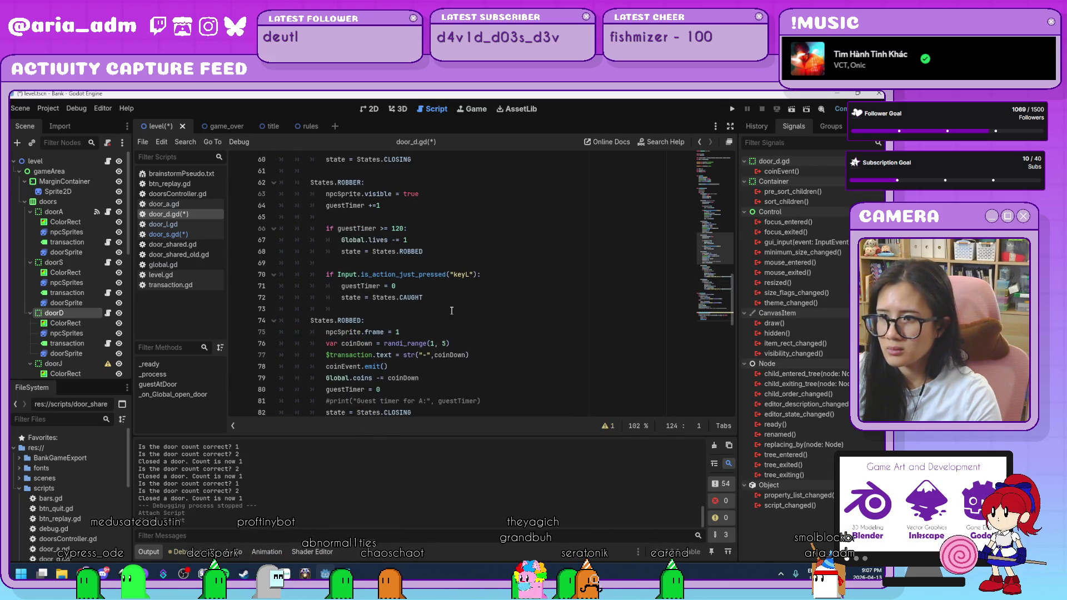
pyautogui.click(467, 275)
pyautogui.write('D')
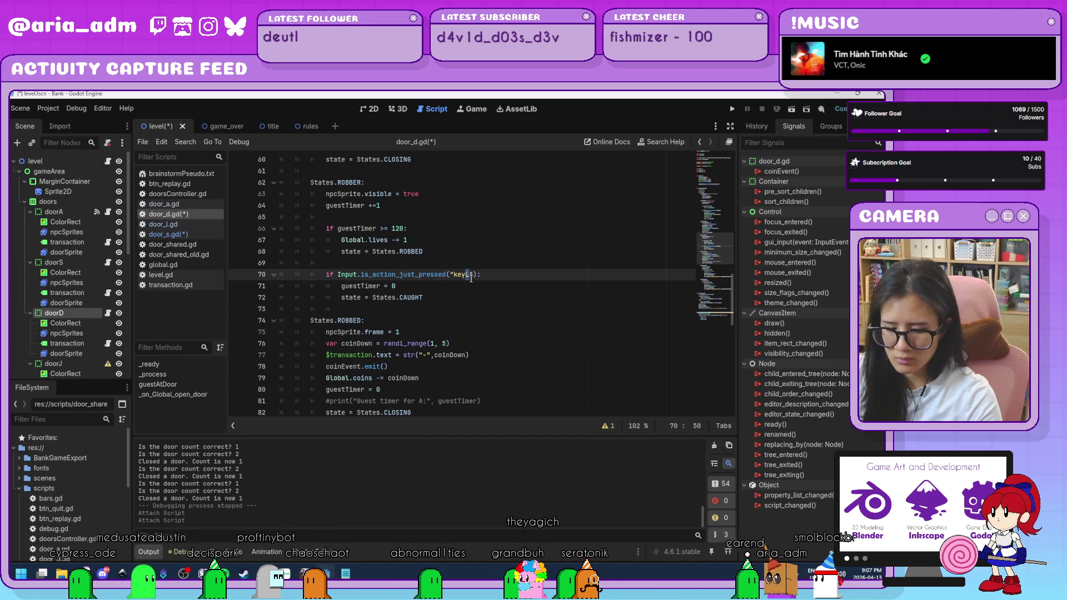
pyautogui.click(453, 333)
pyautogui.scroll(-5, 458, 331)
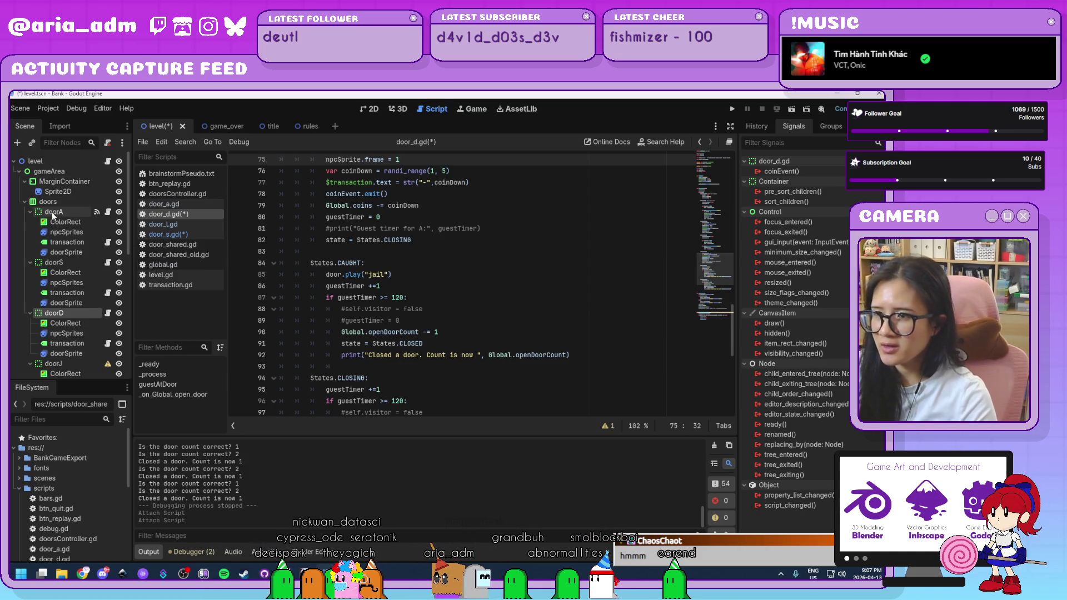
pyautogui.scroll(-4, 418, 331)
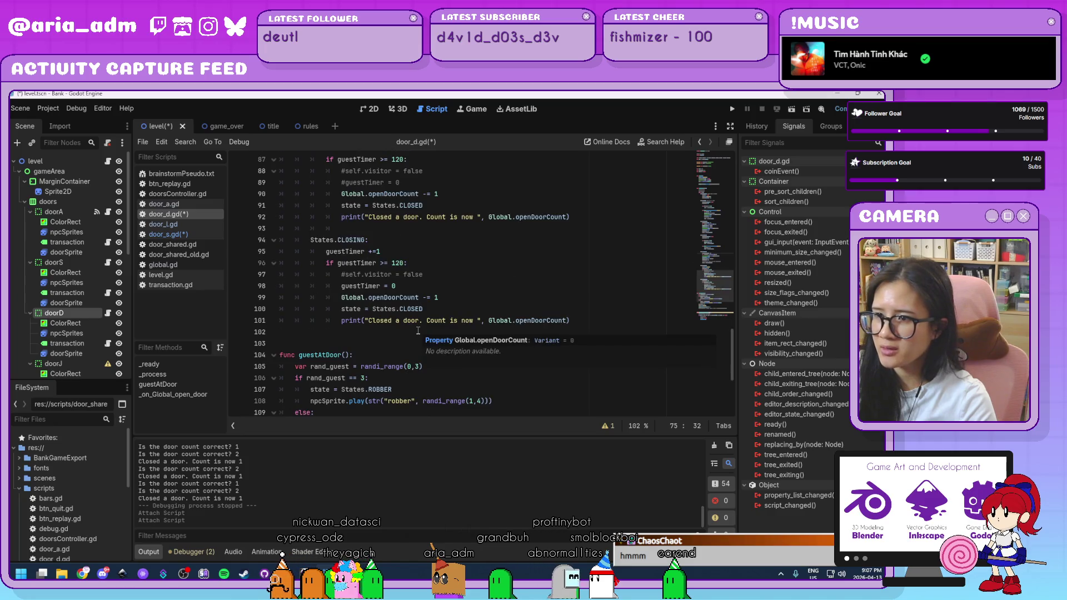
pyautogui.scroll(8, 418, 332)
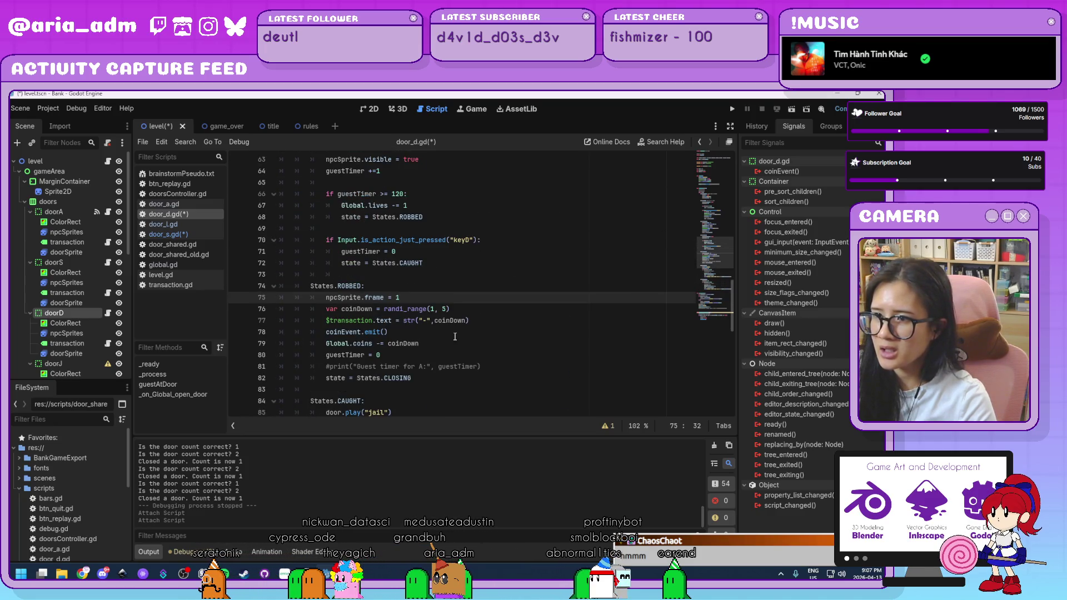
pyautogui.scroll(8, 460, 332)
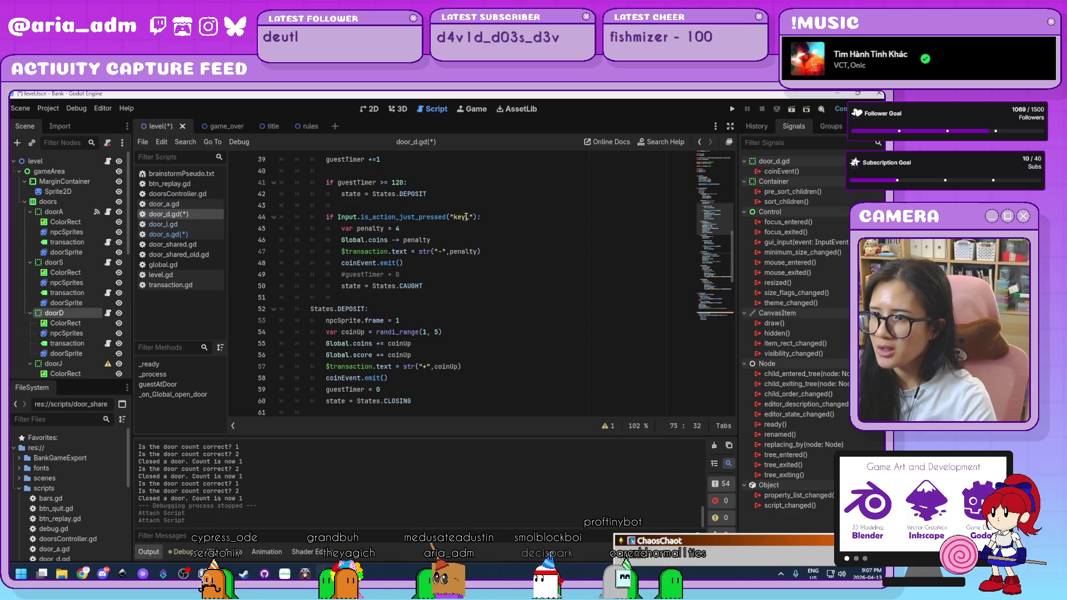
pyautogui.click(468, 216)
pyautogui.write('D')
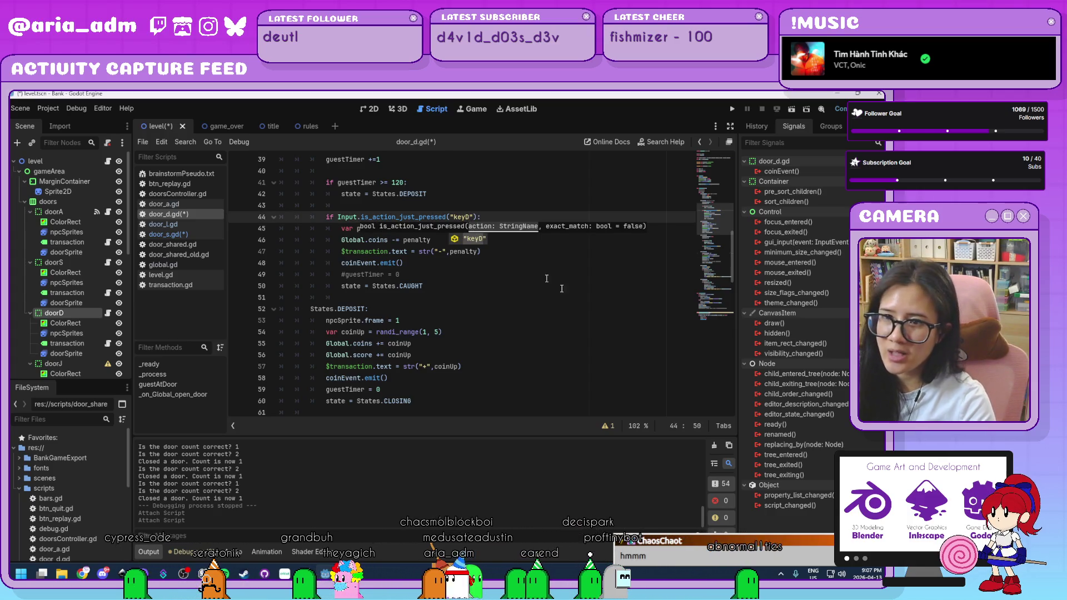
pyautogui.click(564, 315)
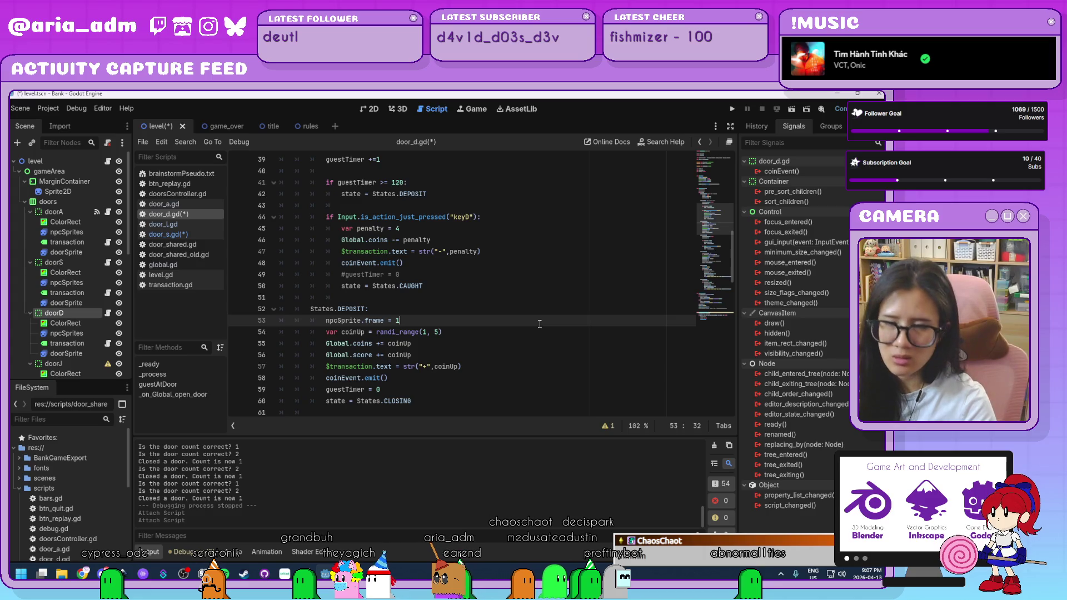
pyautogui.scroll(-3, 66, 293)
pyautogui.click(65, 294)
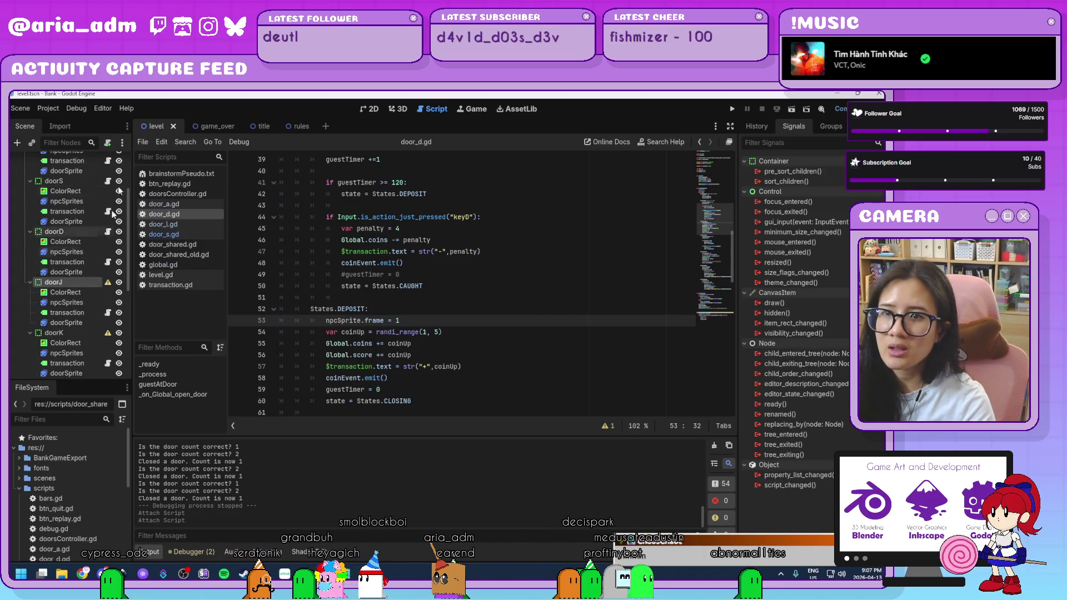
pyautogui.click(108, 144)
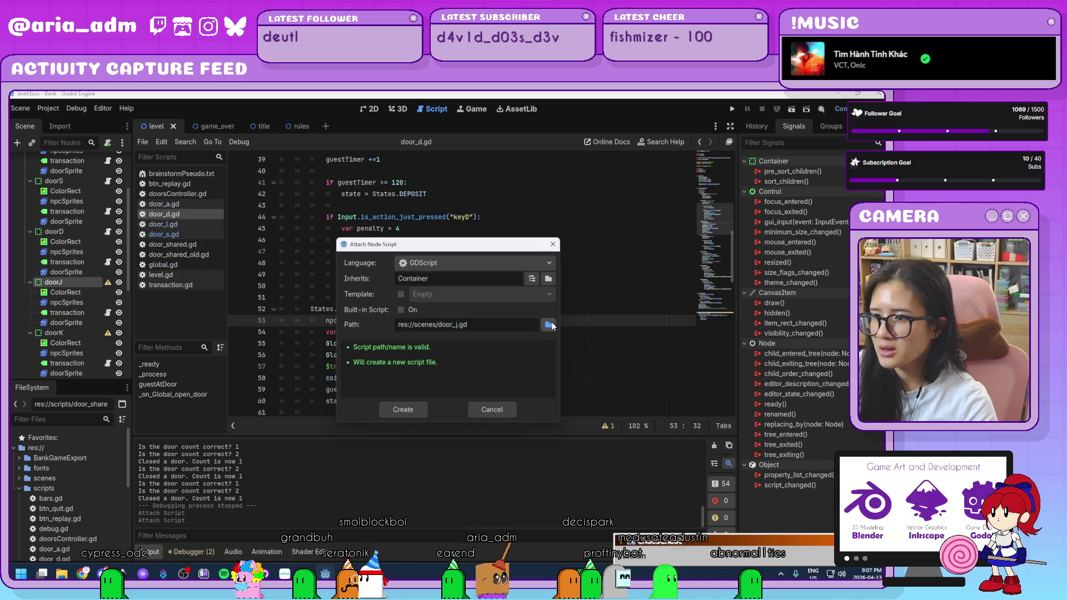
# Create door_j.gd in res://scripts for doorJ and replace its template with the door code
pyautogui.click(548, 324)
pyautogui.click(240, 186)
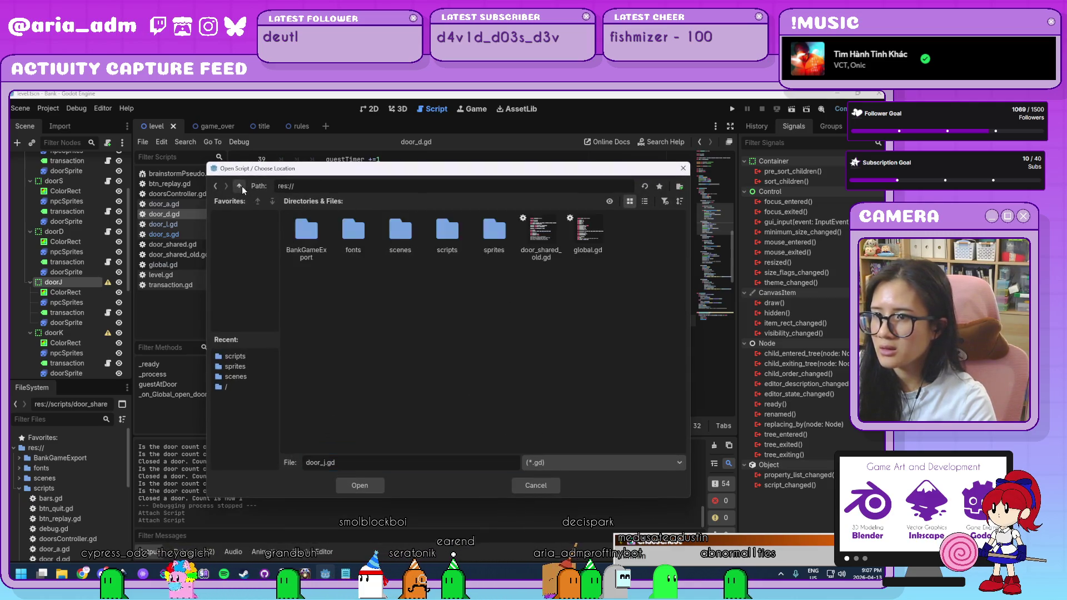
pyautogui.doubleClick(455, 227)
pyautogui.click(368, 485)
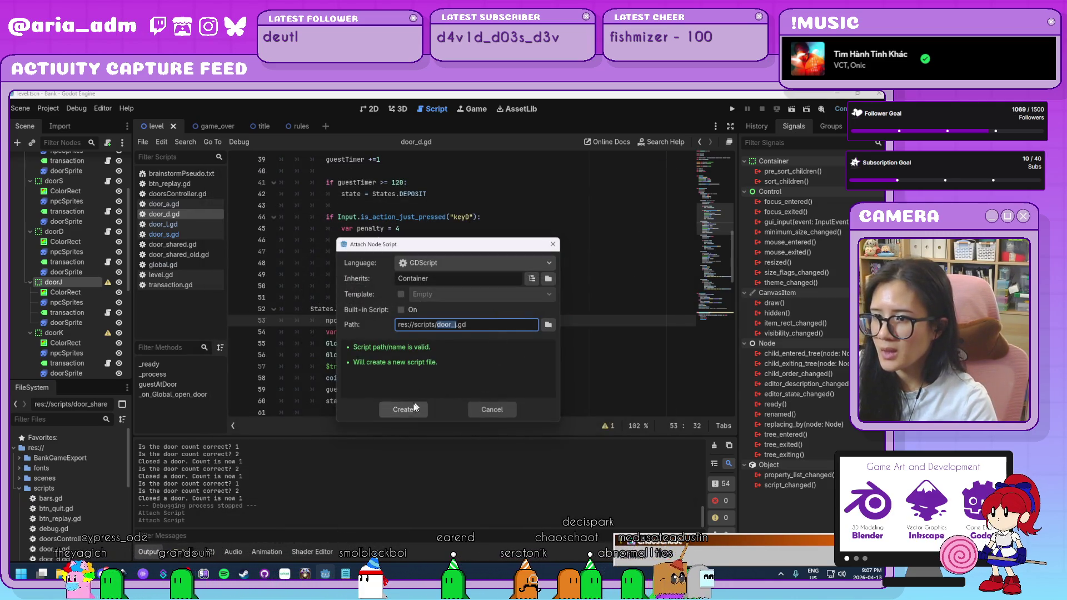
pyautogui.press('Return')
pyautogui.hotkey('ctrl', 'a')
pyautogui.hotkey('ctrl', 'v')
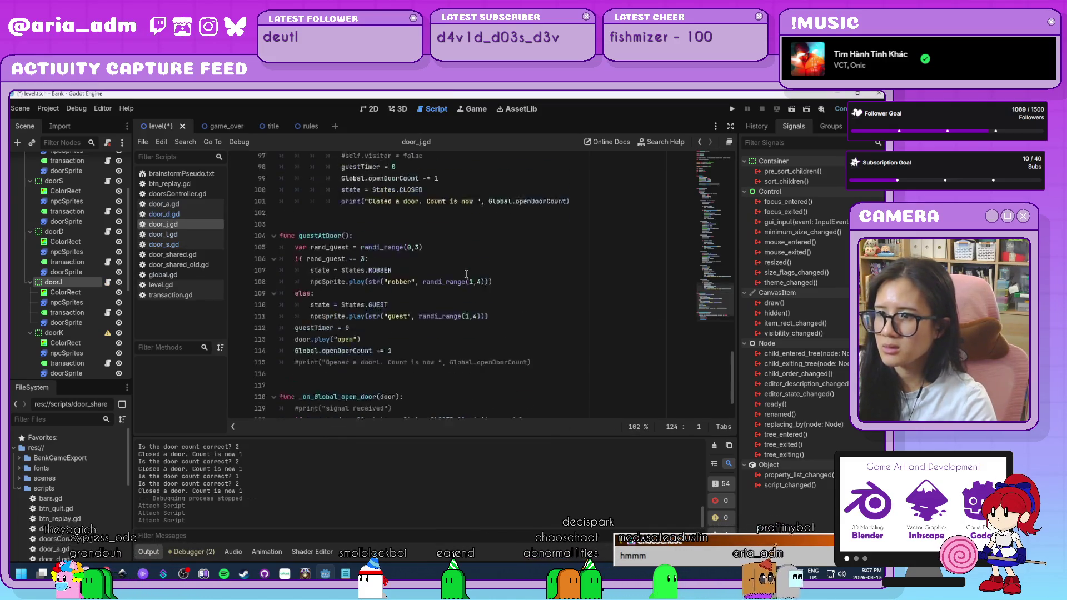
# Switch the key checks on lines 70 and 44 to keyJ, then return to door_l.gd
pyautogui.scroll(10, 462, 274)
pyautogui.click(469, 276)
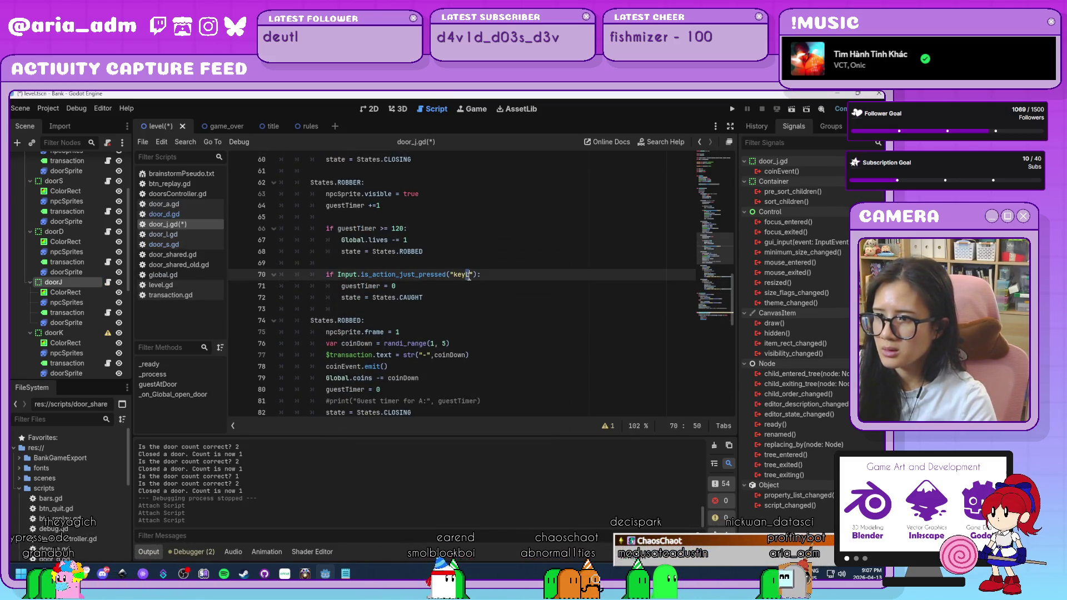
pyautogui.scroll(8, 468, 274)
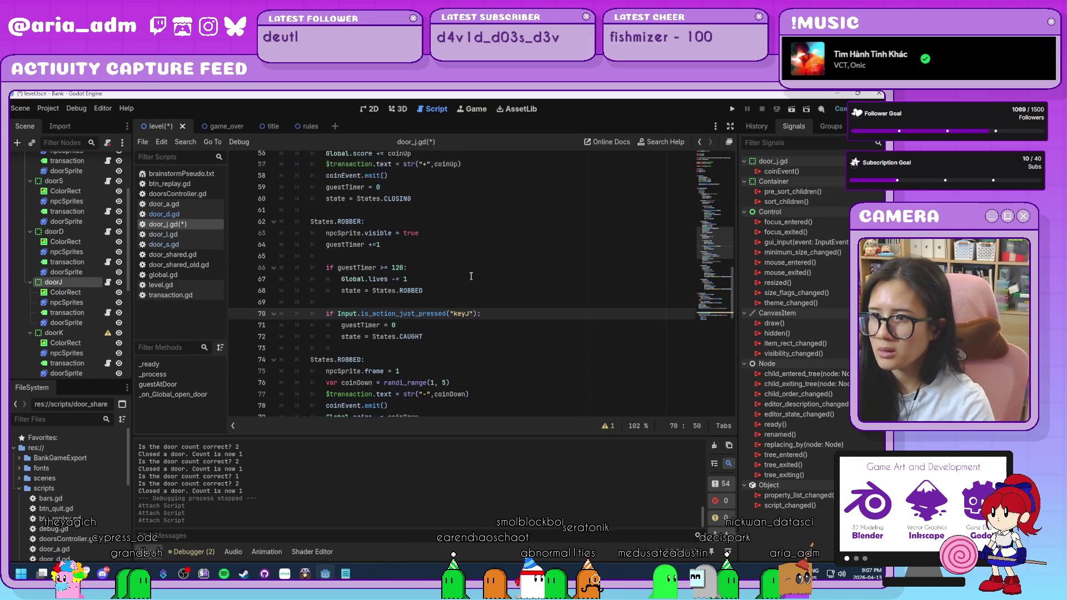
pyautogui.click(466, 251)
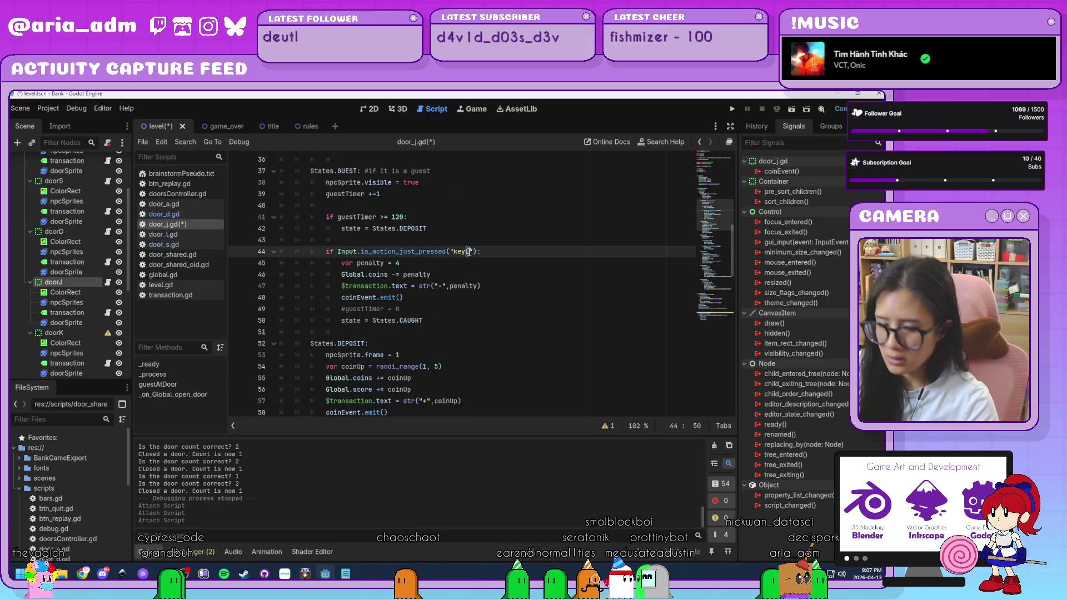
pyautogui.write('J')
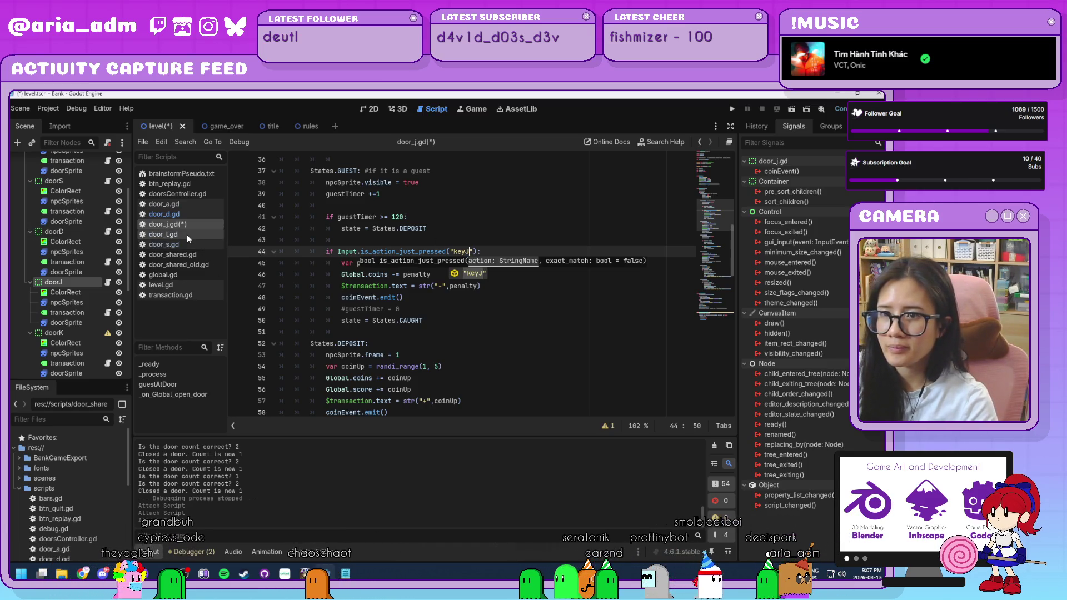
pyautogui.click(186, 234)
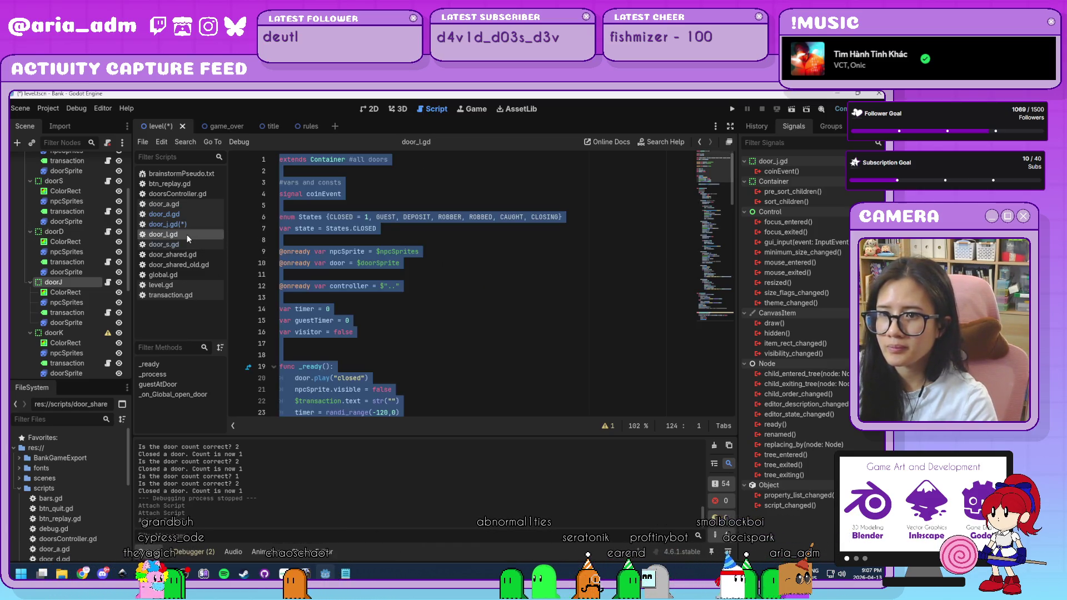
# Attach a new door_k.gd script in res://scripts to doorK and paste in the shared door code
pyautogui.click(83, 332)
pyautogui.scroll(-4, 83, 332)
pyautogui.click(107, 142)
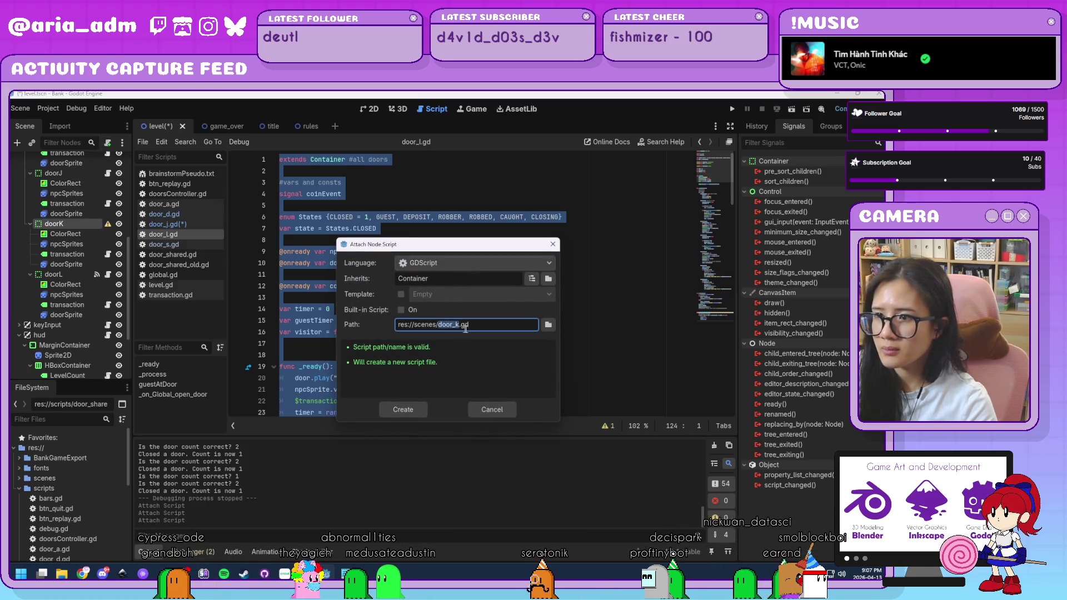
pyautogui.click(548, 324)
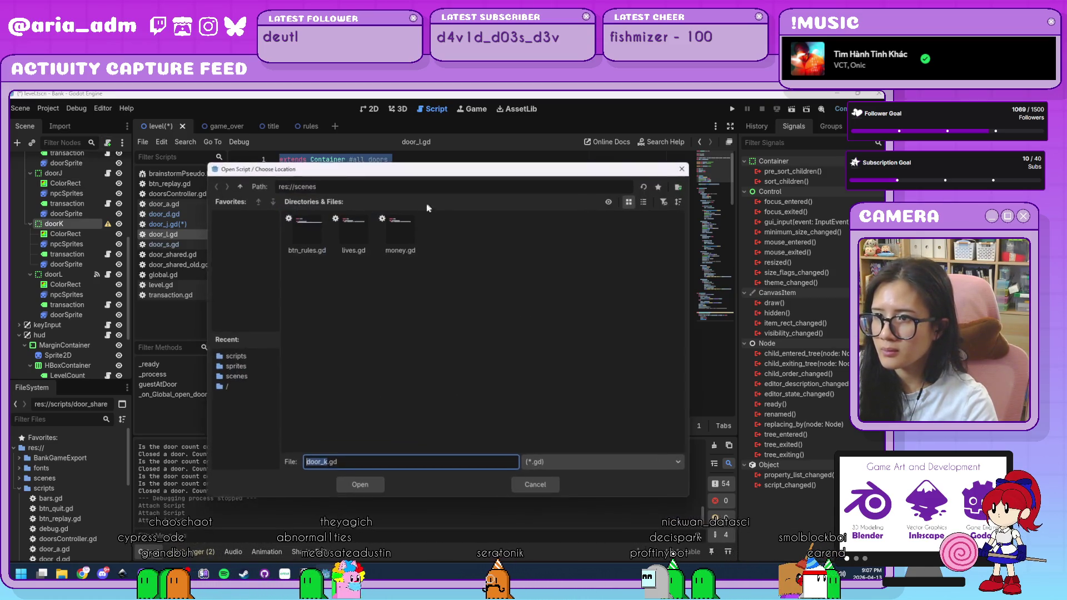
pyautogui.click(239, 186)
pyautogui.doubleClick(441, 237)
pyautogui.click(359, 485)
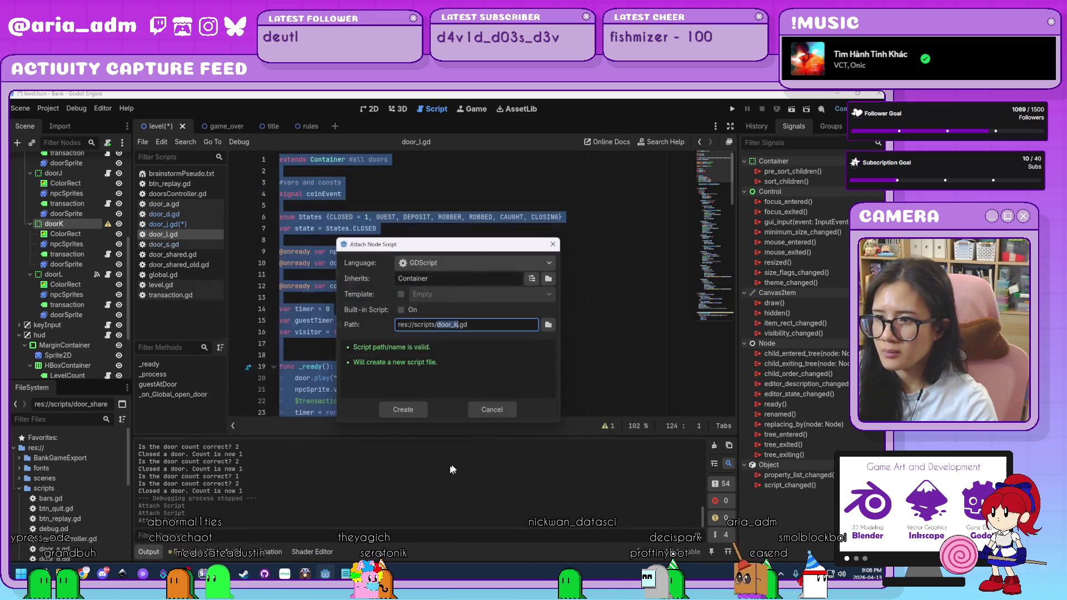
pyautogui.click(402, 412)
pyautogui.hotkey('ctrl', 'a')
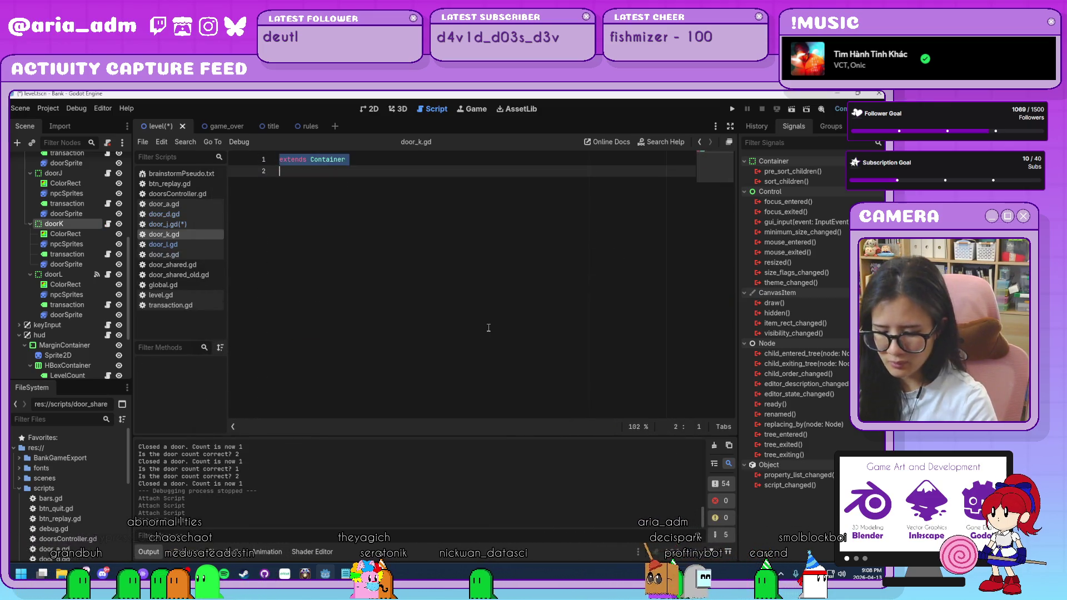
pyautogui.hotkey('ctrl', 'v')
# Change the key checks on lines 70 and 44 to keyK, save, and open global.gd
pyautogui.scroll(13, 429, 246)
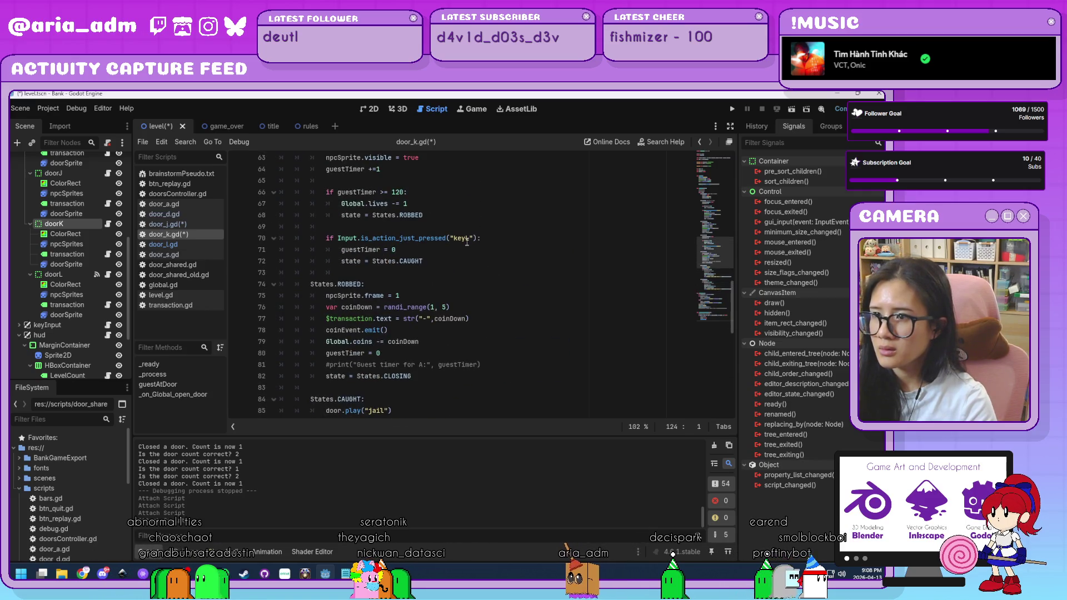
pyautogui.click(468, 240)
pyautogui.scroll(9, 469, 241)
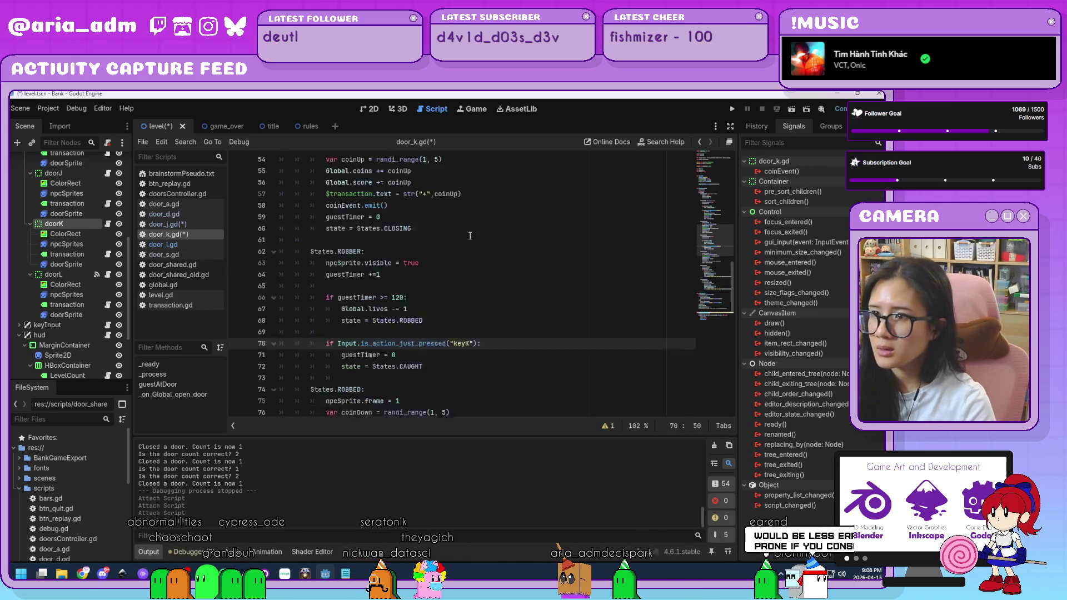
pyautogui.click(469, 251)
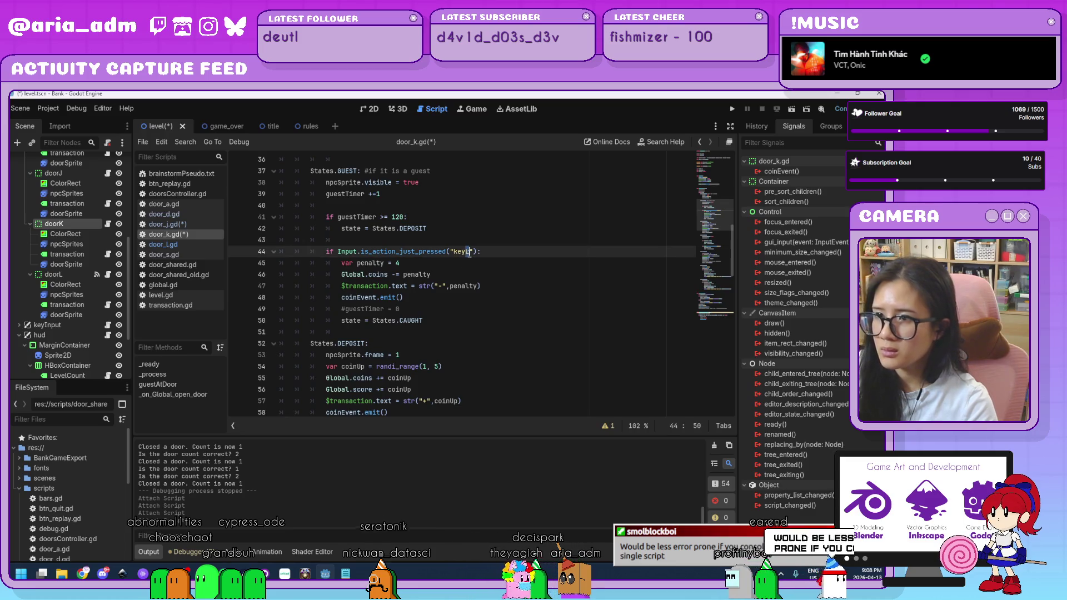
pyautogui.hotkey('ctrl', 'v')
pyautogui.hotkey('ctrl', 's')
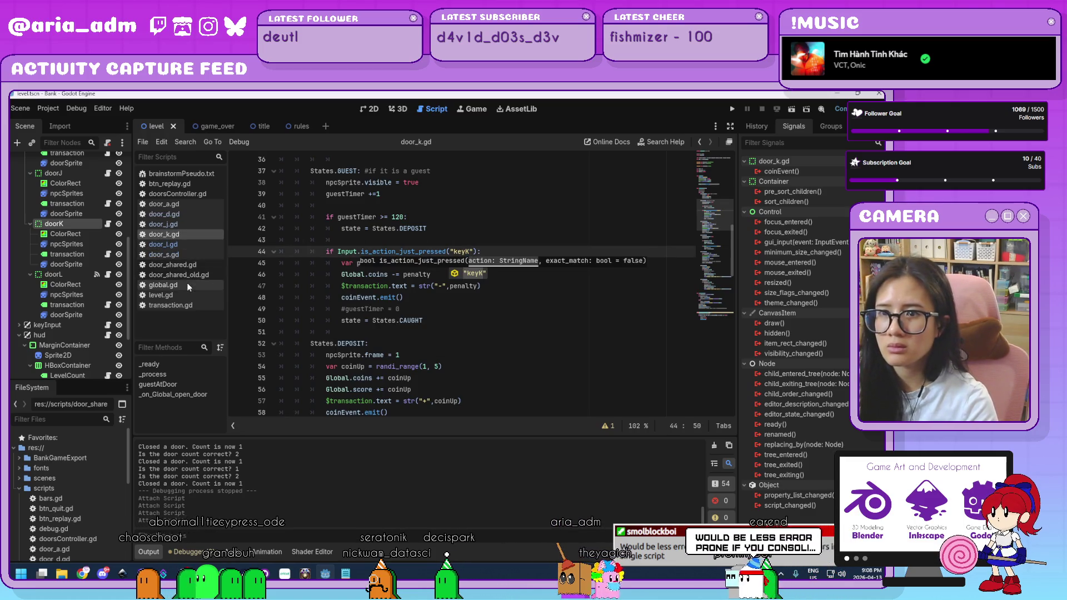
pyautogui.click(187, 283)
pyautogui.scroll(13, 438, 263)
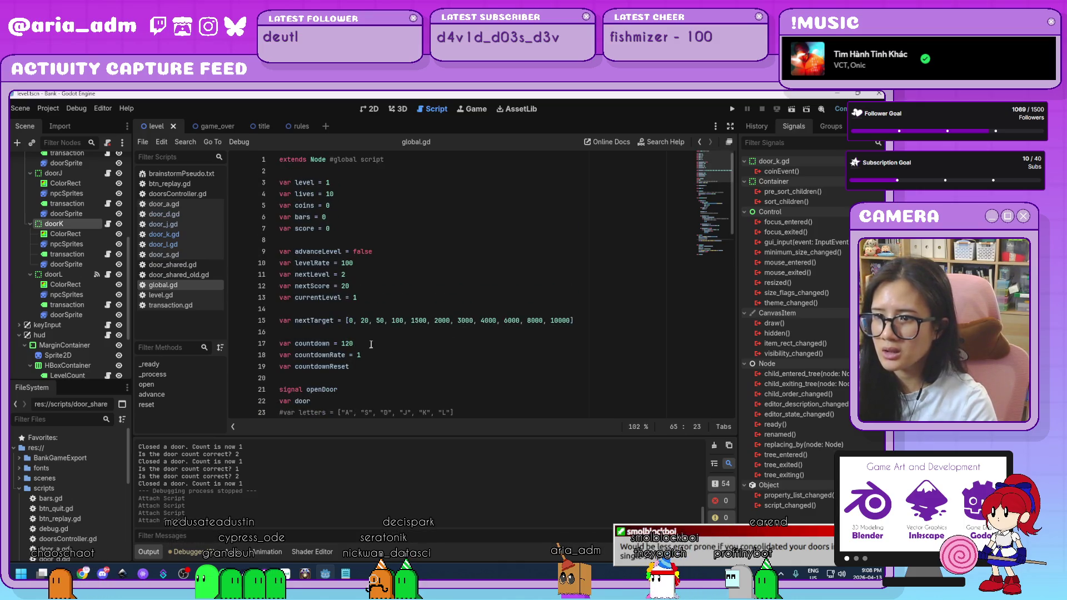
# In global.gd, comment out the A/L letters line, uncomment the A, S, D, J, K, L list, and launch the game
pyautogui.scroll(-1, 334, 300)
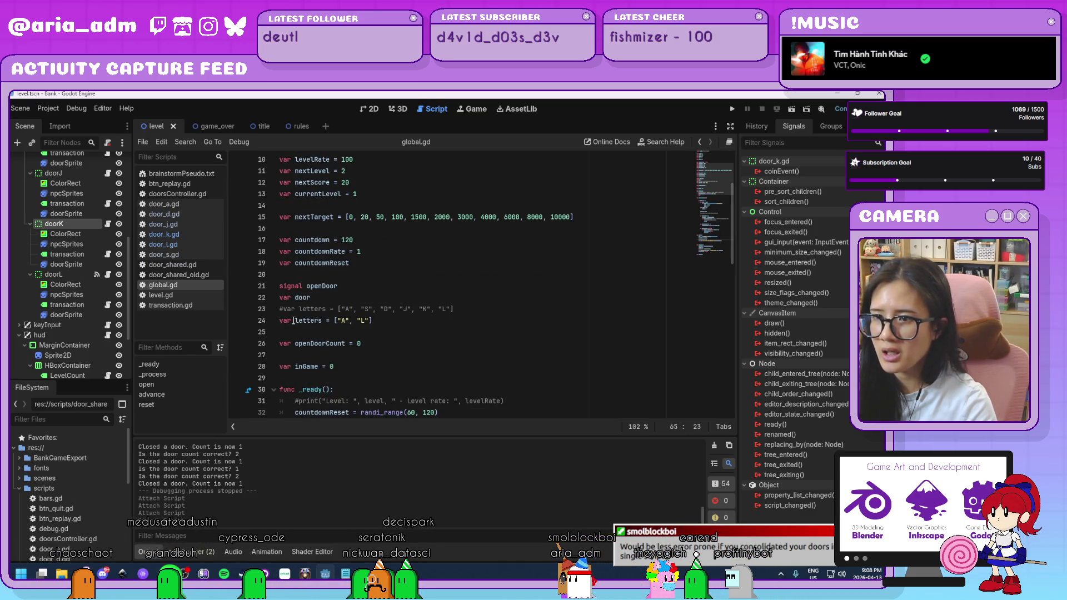
pyautogui.click(275, 324)
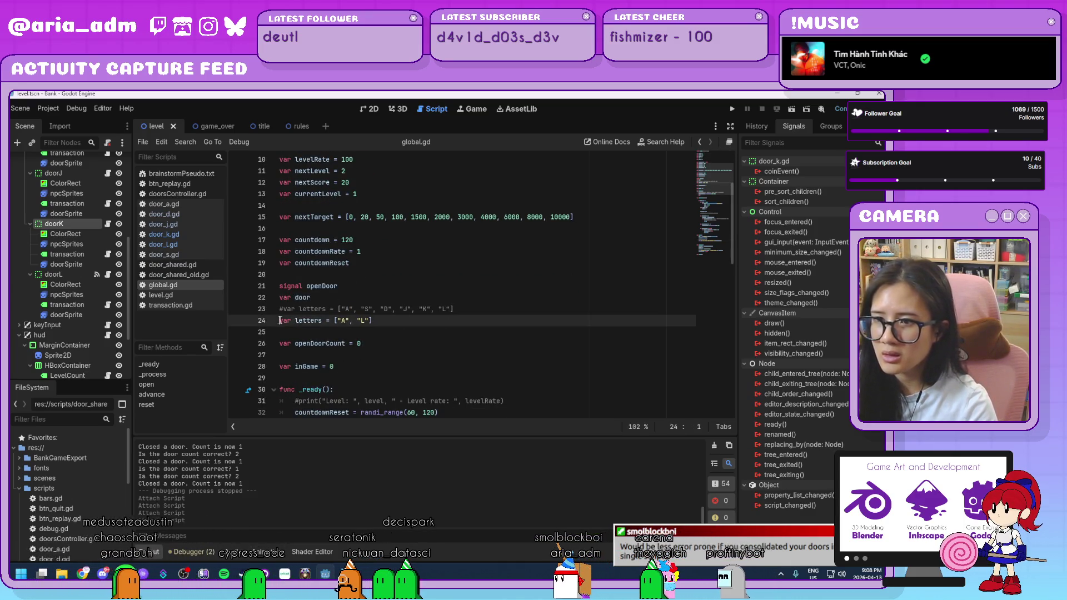
pyautogui.write('#')
pyautogui.press('Up')
pyautogui.press('BackSpace')
pyautogui.click(402, 348)
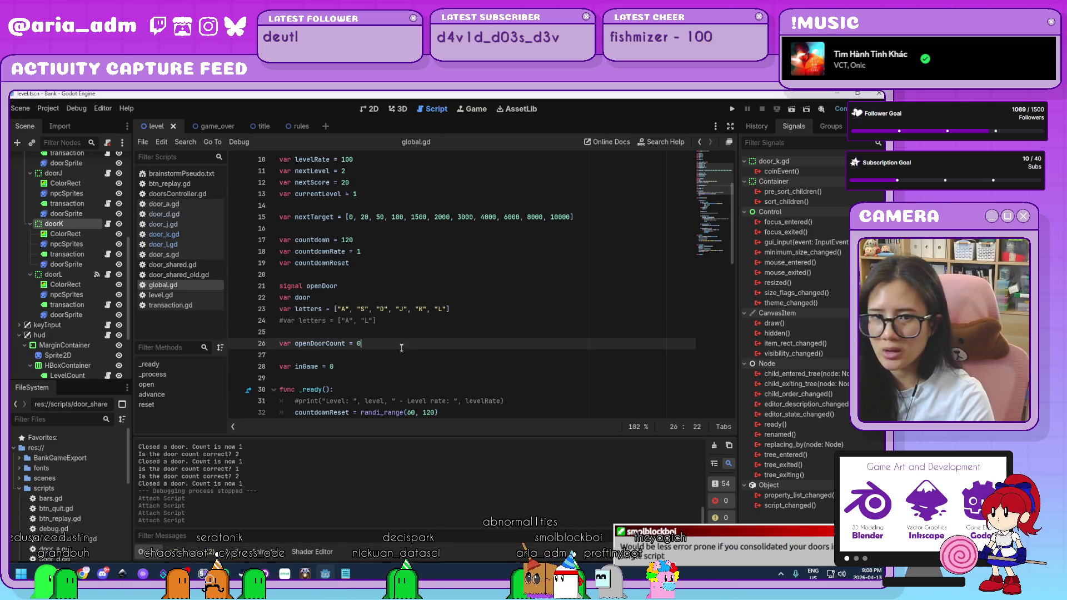
pyautogui.click(409, 369)
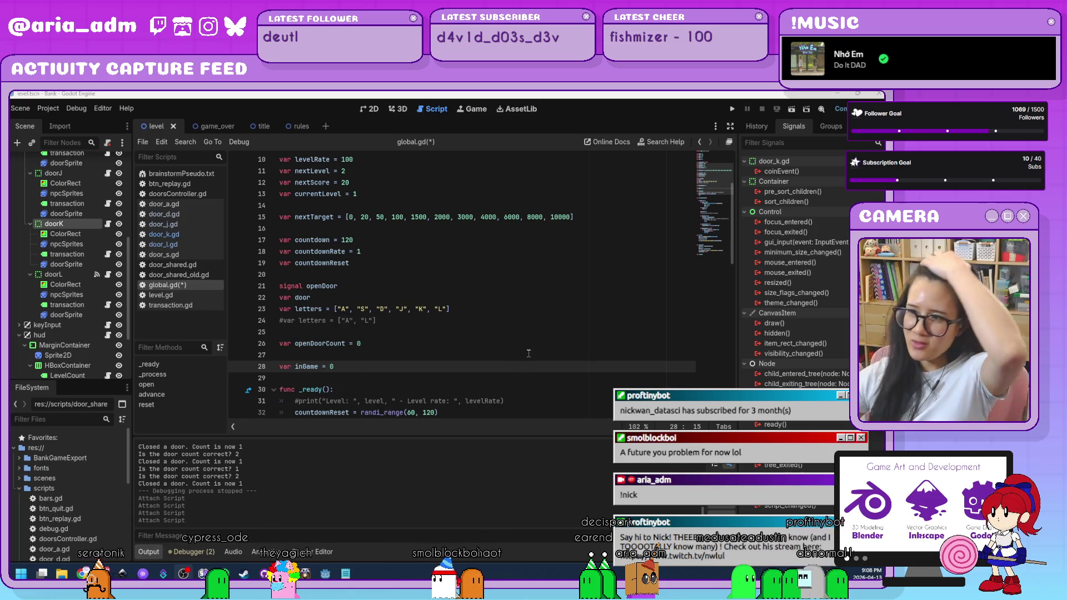
pyautogui.click(732, 111)
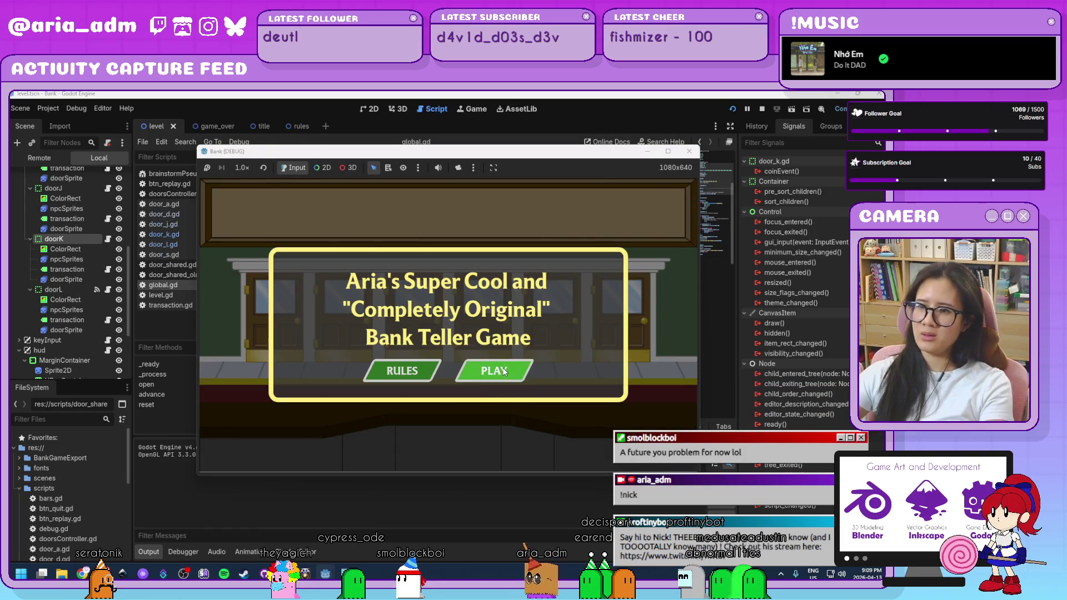
# Start the game and serve customers at doors D, S, J and K until Level 02 with 39 coins
pyautogui.click(504, 372)
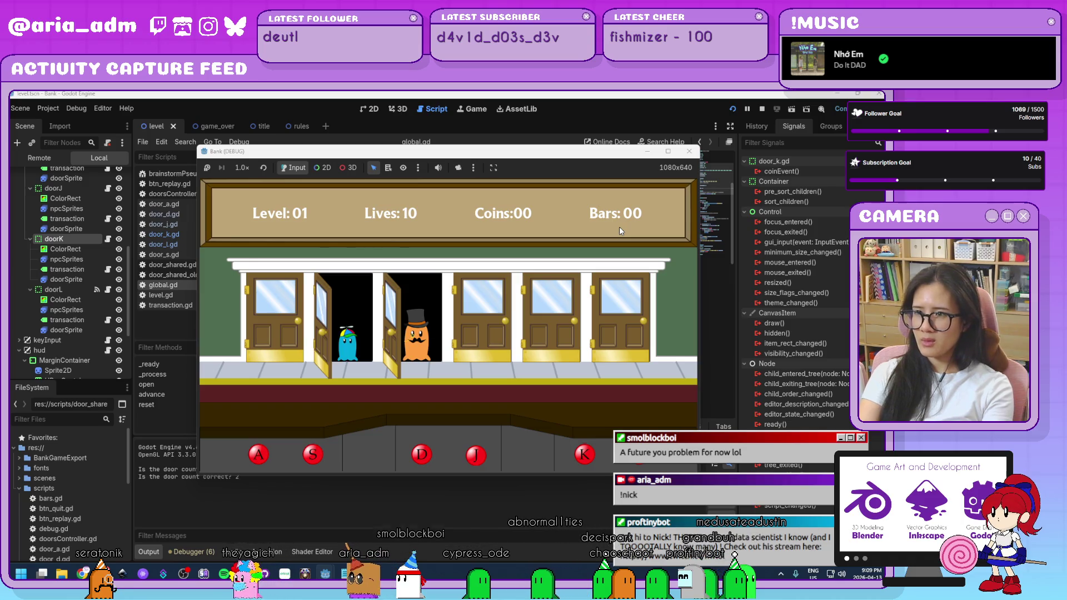
pyautogui.press('d')
pyautogui.press('s')
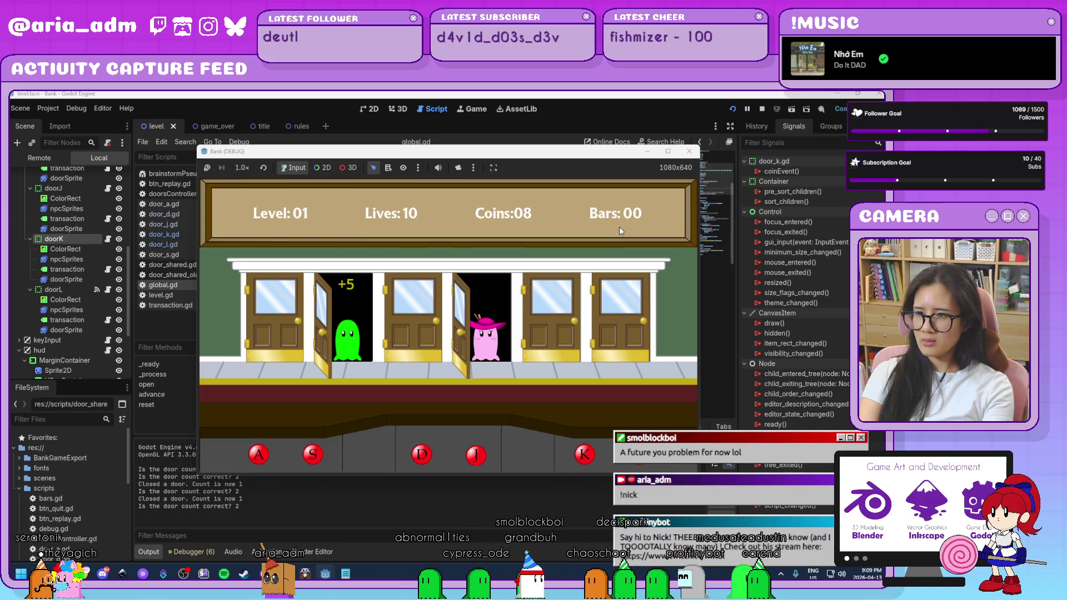
pyautogui.press('j')
pyautogui.press('s')
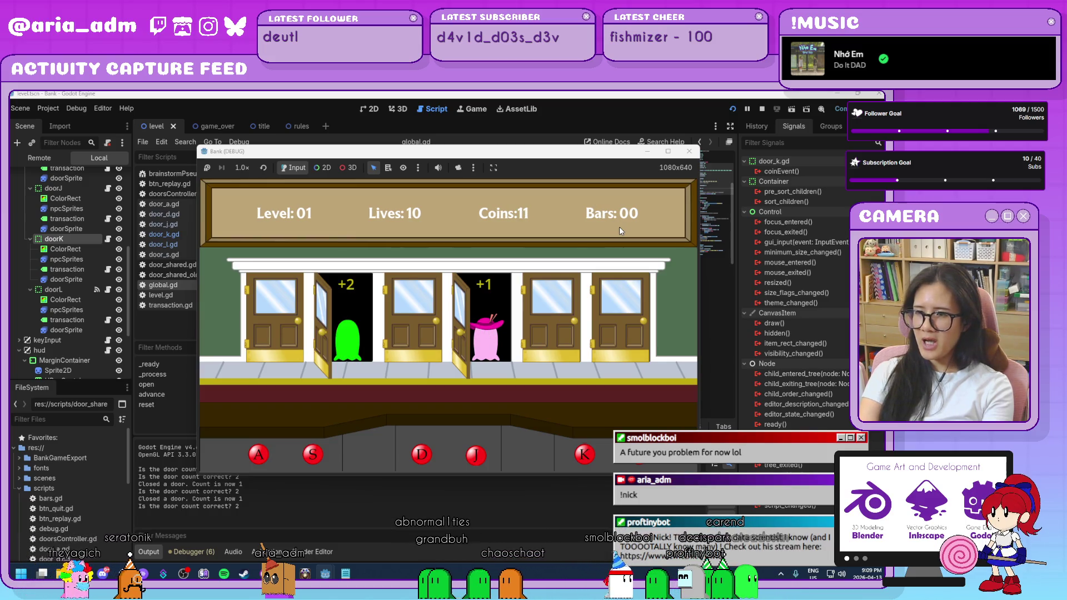
pyautogui.press('k')
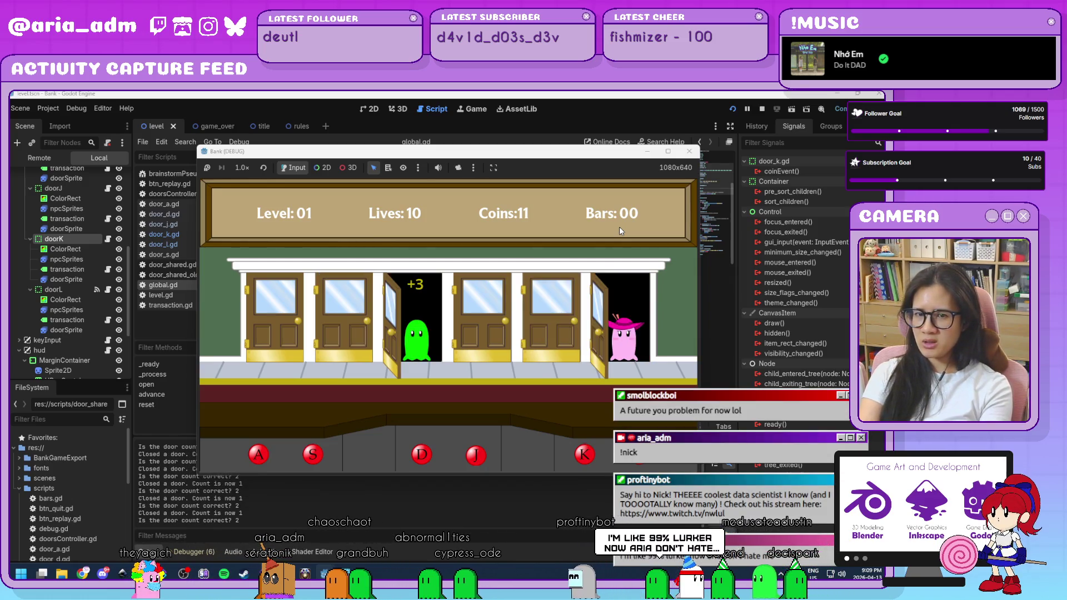
pyautogui.press('d')
pyautogui.press('k')
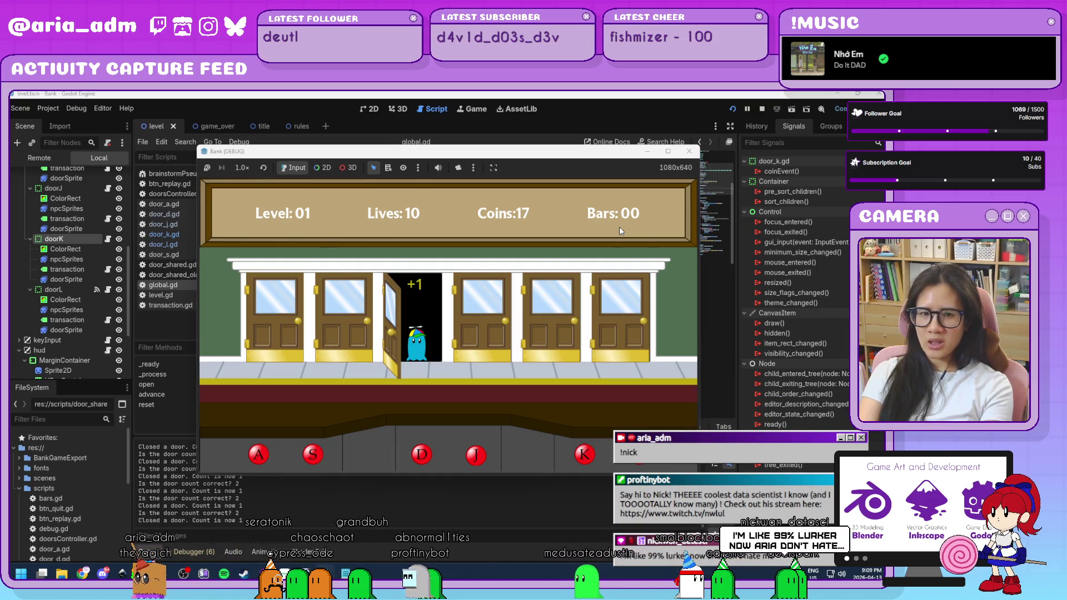
pyautogui.press('j')
pyautogui.press('k')
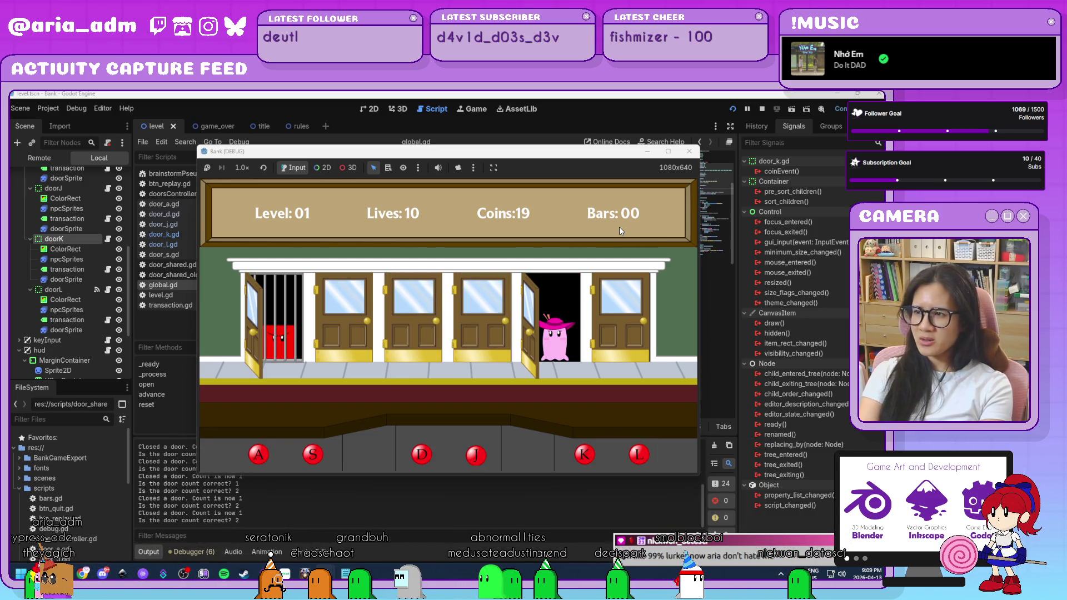
pyautogui.press('k')
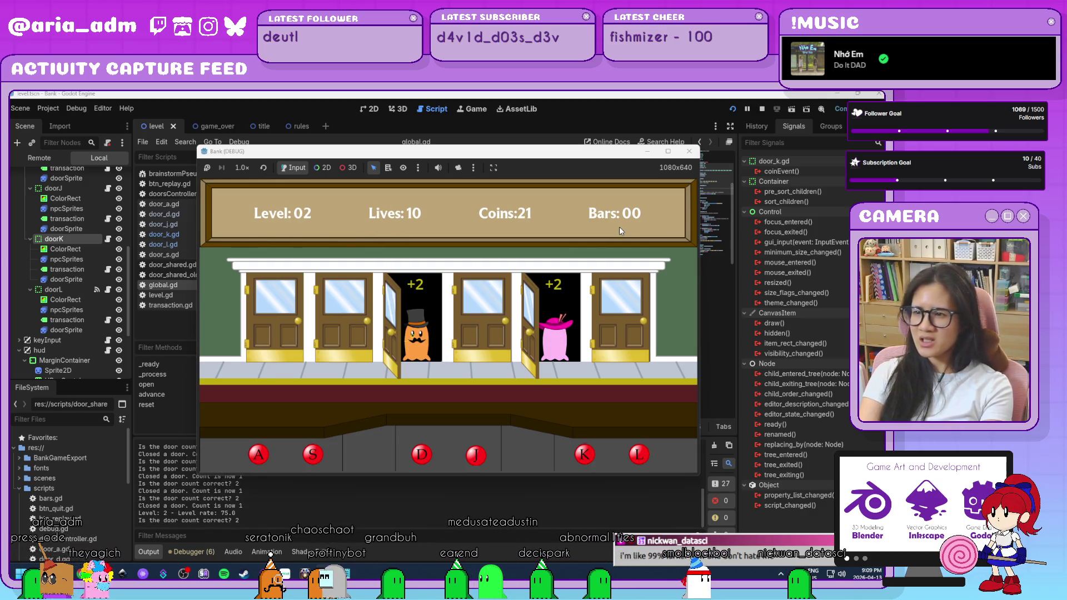
pyautogui.press('k')
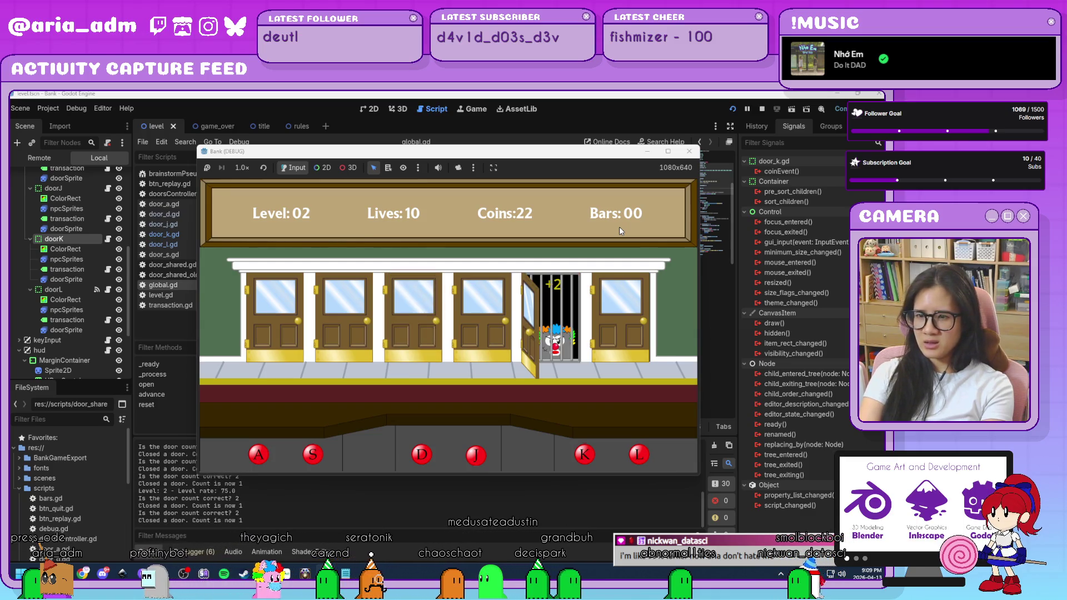
pyautogui.press('k')
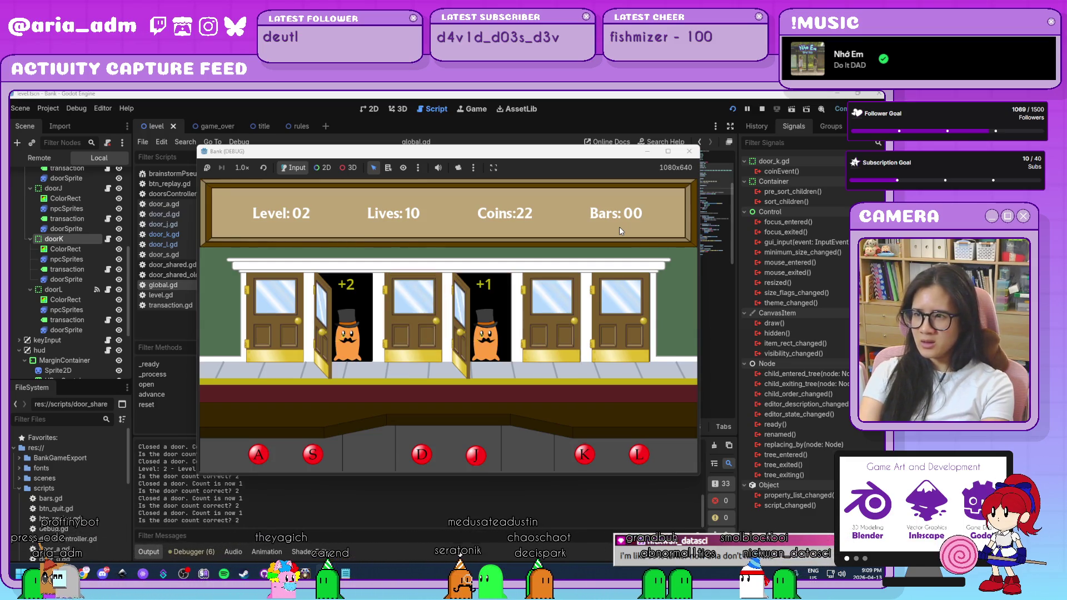
pyautogui.press('j')
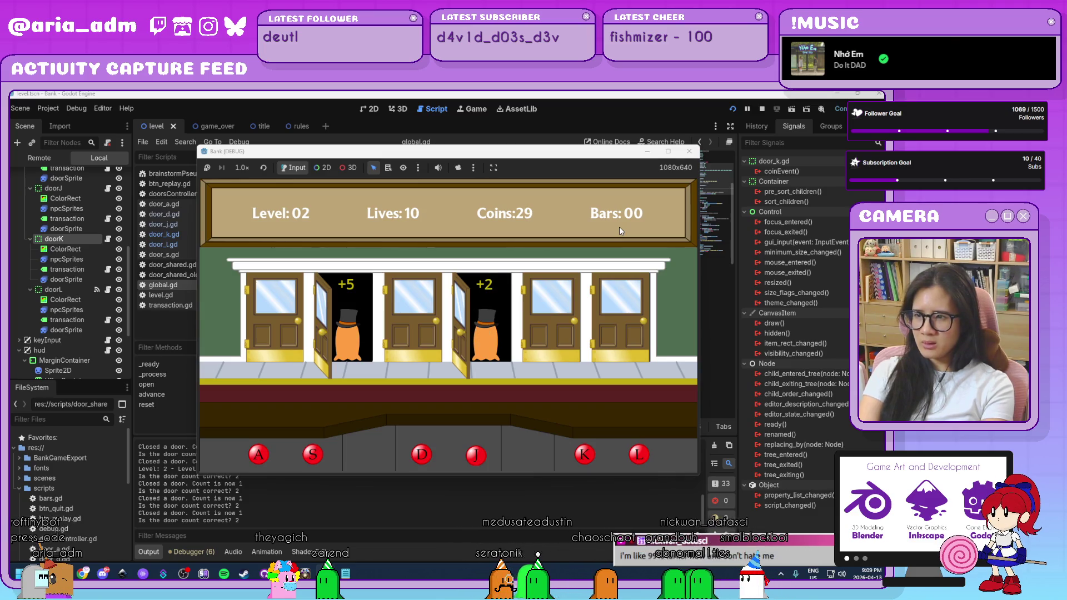
pyautogui.press('j')
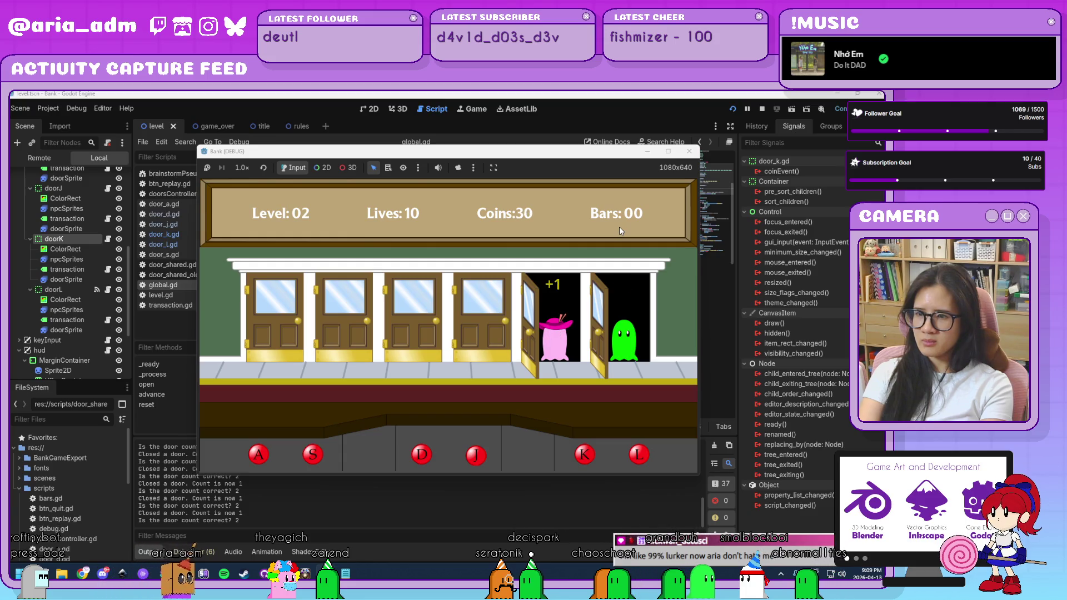
pyautogui.press('k')
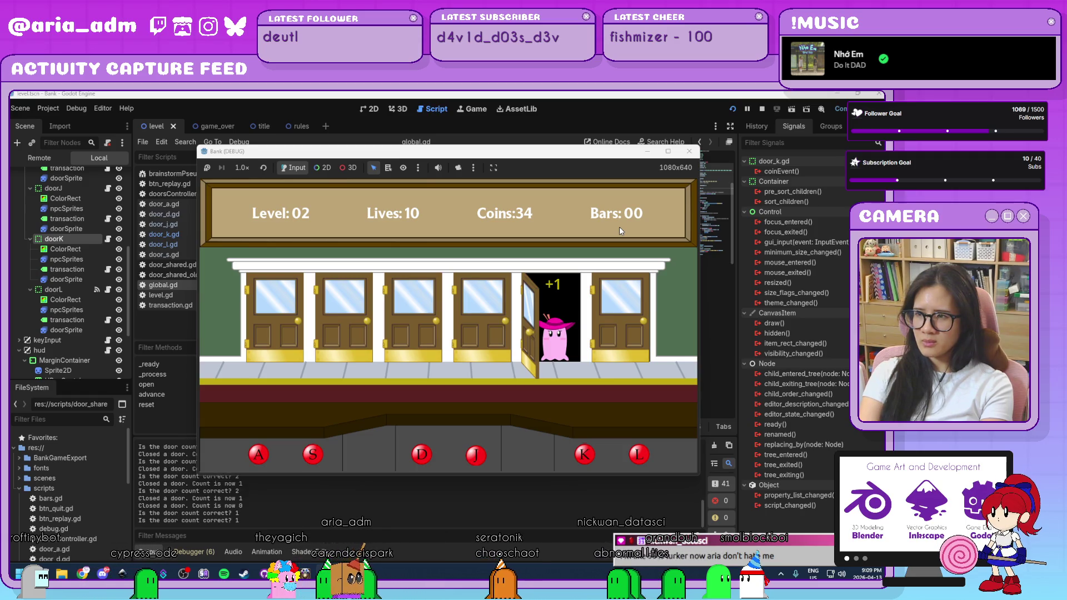
pyautogui.press('k')
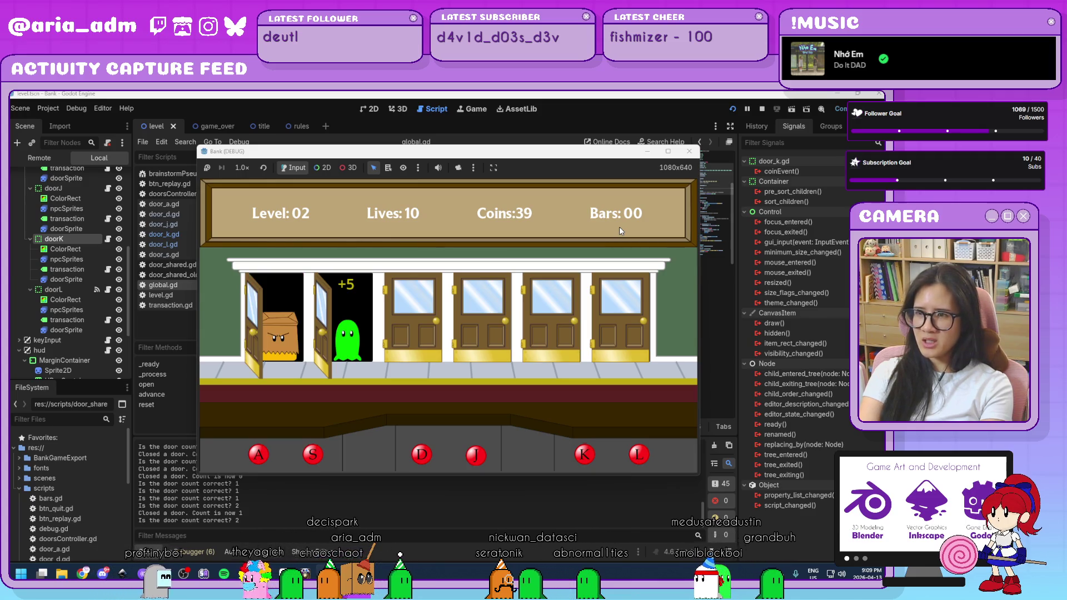
pyautogui.press('s')
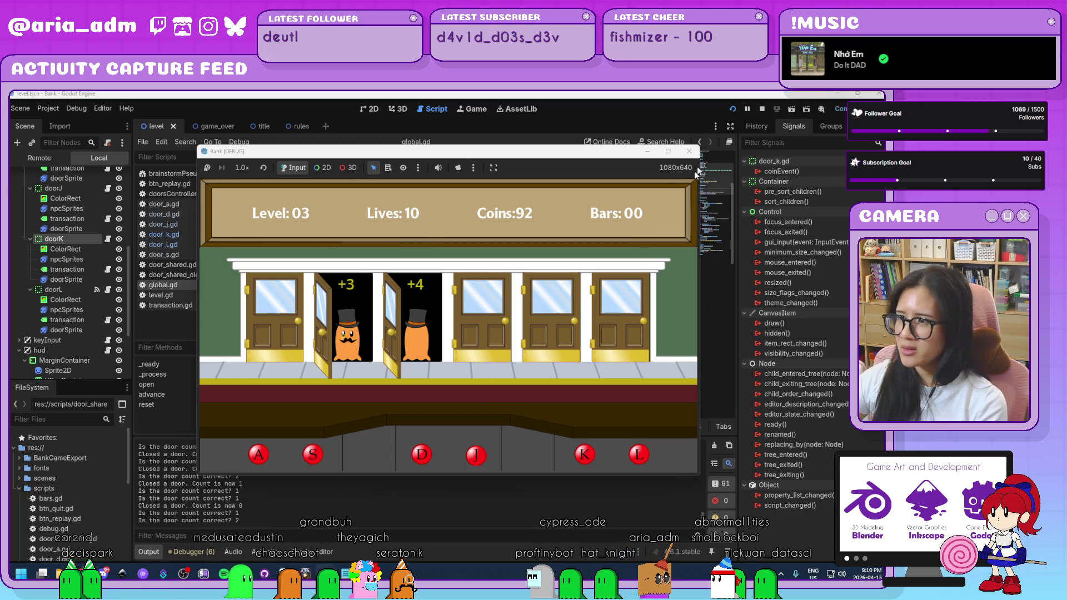
# Stop the running game after reaching Level 03 with 92 coins and 10 lives
pyautogui.click(688, 152)
# Comment out the door count debug print in global.gd and review the level rate formula
pyautogui.scroll(-15, 490, 303)
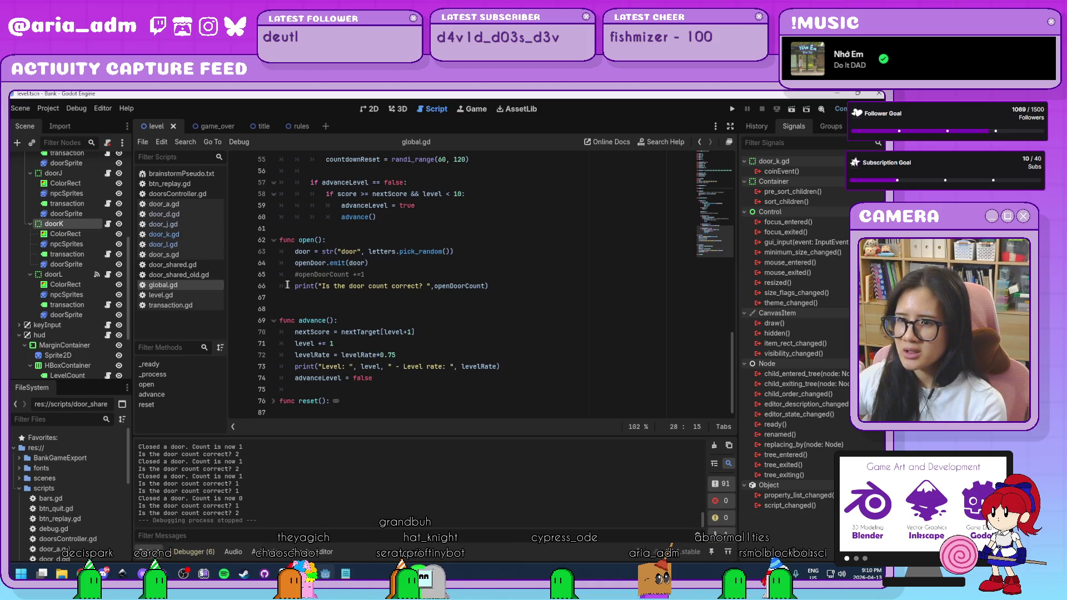
pyautogui.click(302, 286)
pyautogui.hotkey('ctrl', 'k')
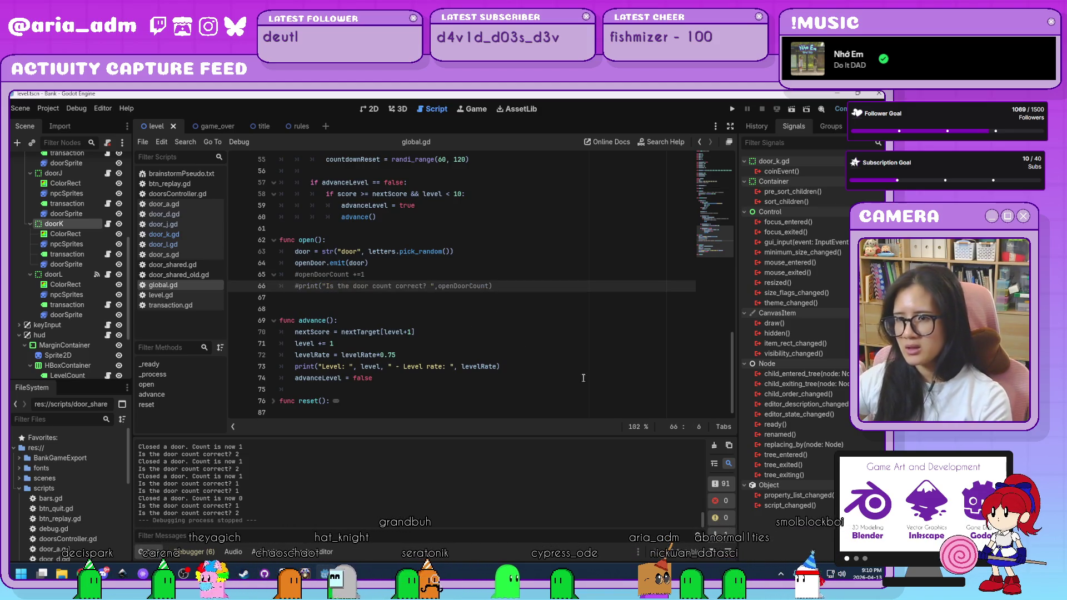
pyautogui.click(489, 390)
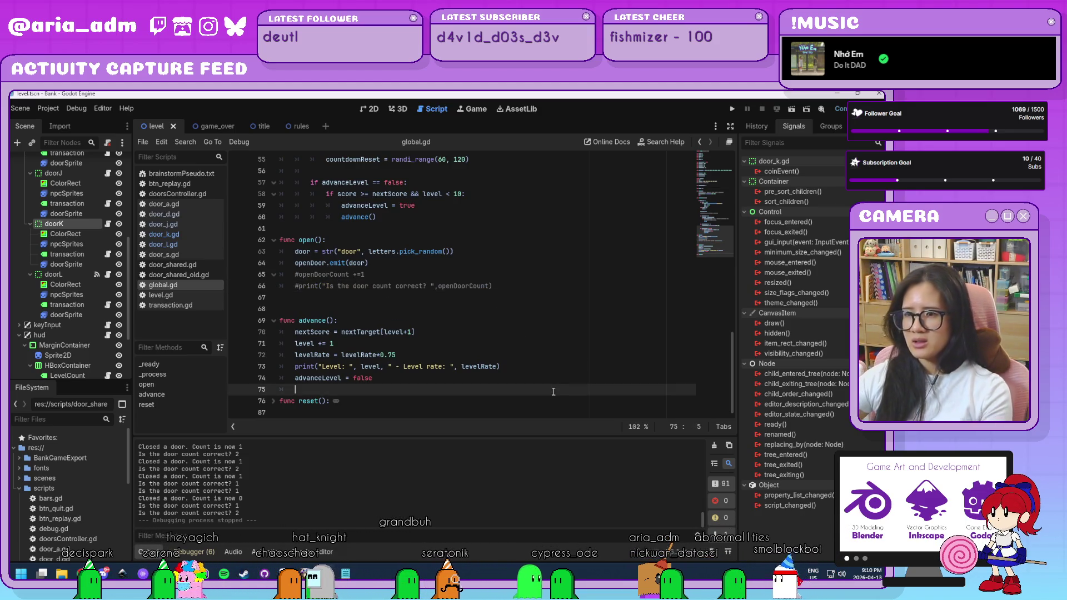
pyautogui.click(497, 356)
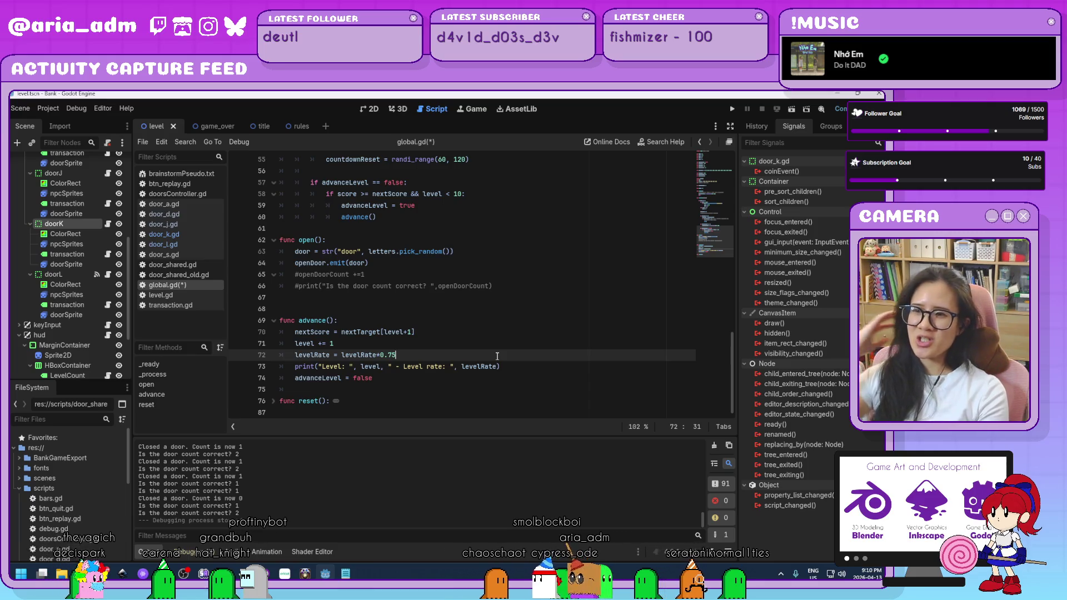
pyautogui.moveTo(734, 374); pyautogui.dragTo(738, 191)
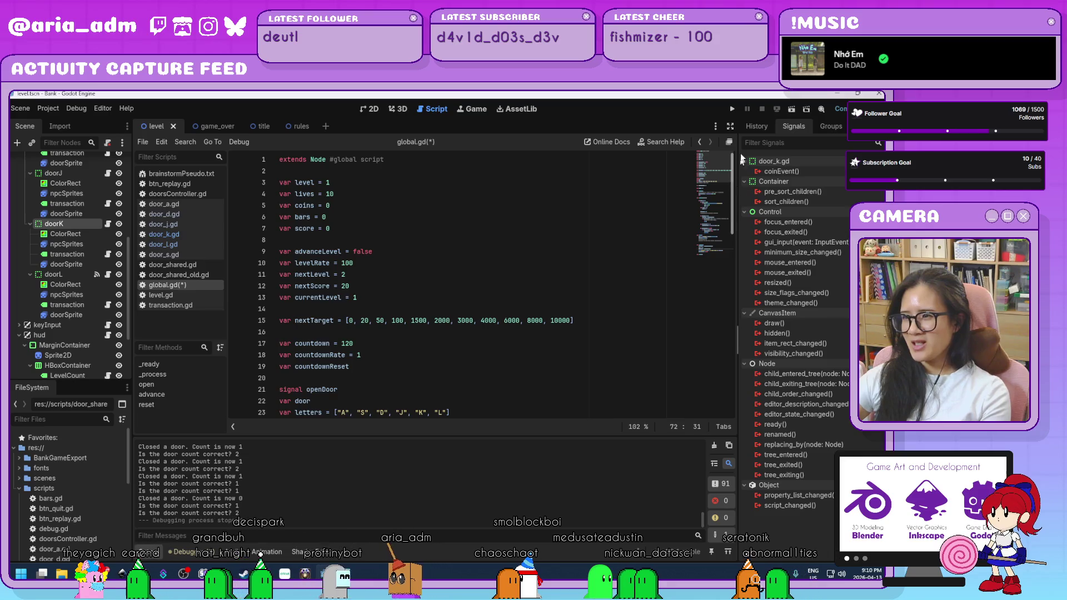
pyautogui.click(486, 285)
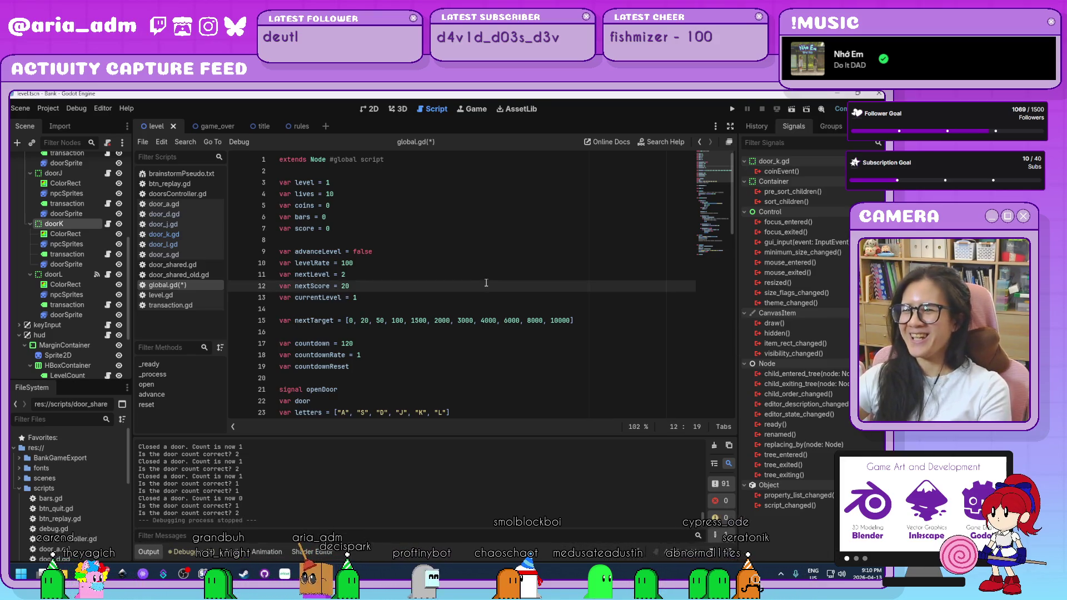
pyautogui.scroll(-4, 486, 283)
pyautogui.scroll(-5, 486, 283)
pyautogui.scroll(-9, 486, 283)
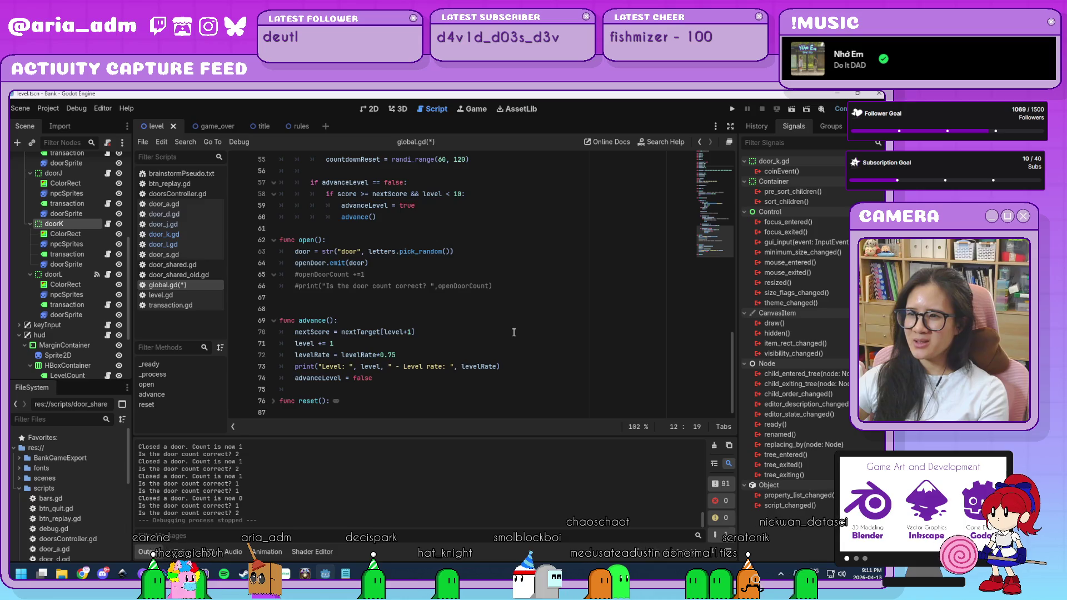
pyautogui.scroll(6, 514, 329)
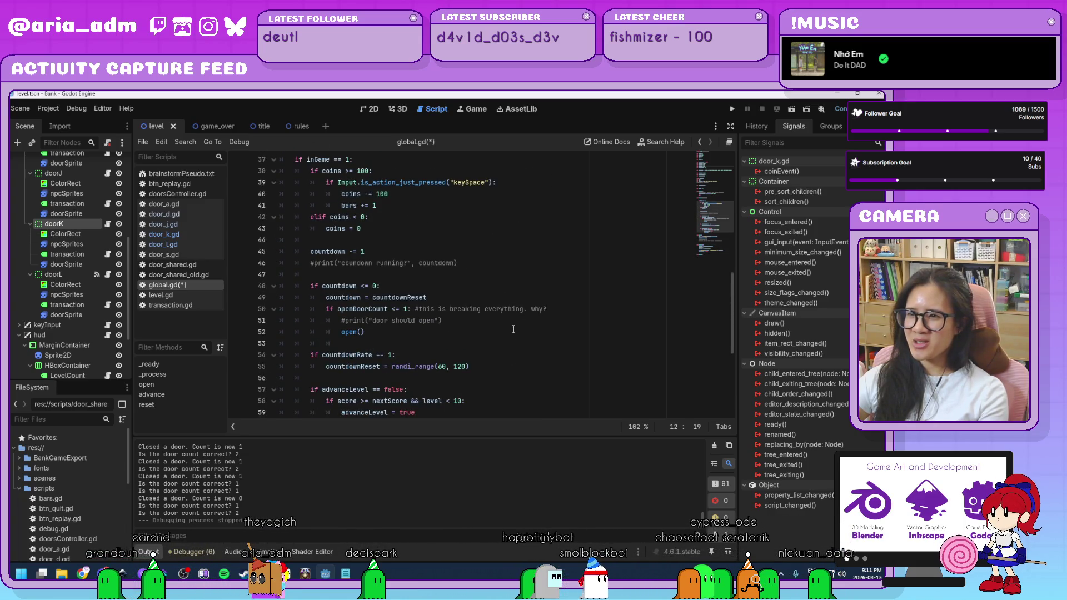
pyautogui.scroll(5, 514, 329)
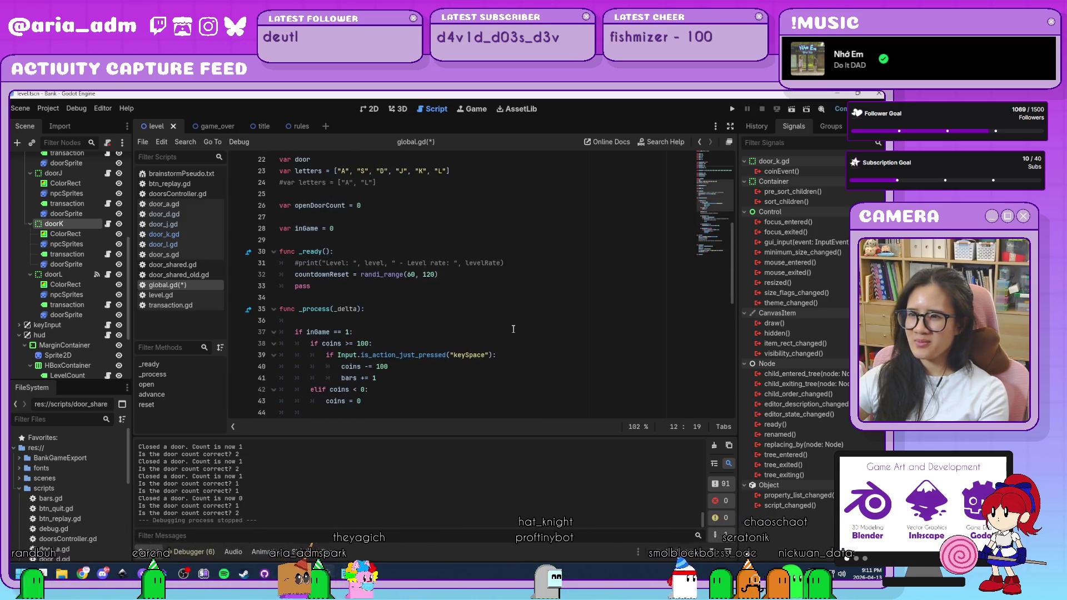
pyautogui.scroll(5, 514, 329)
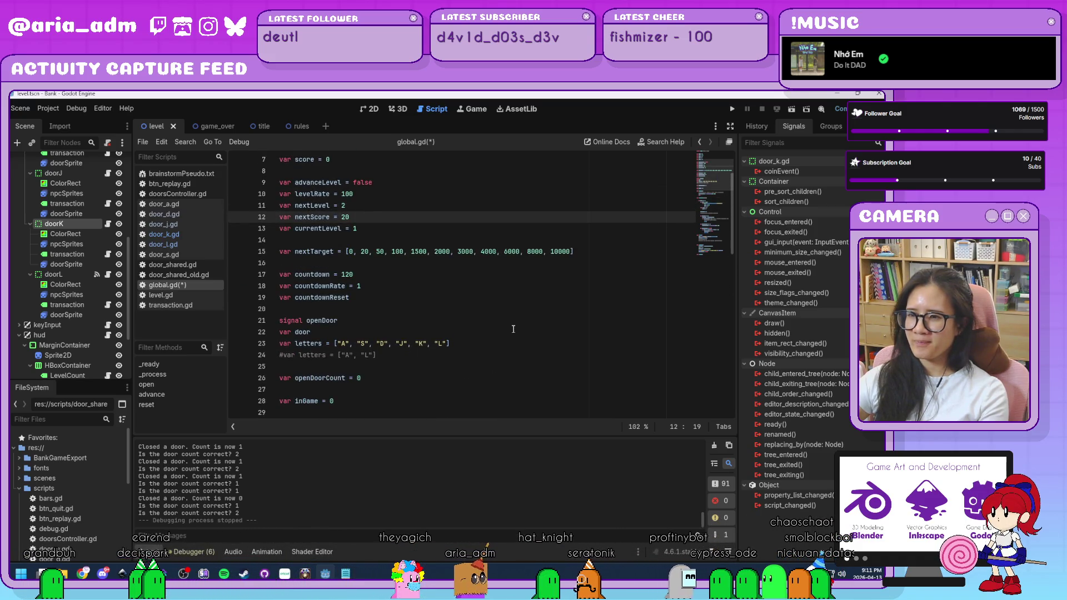
pyautogui.scroll(-10, 514, 329)
pyautogui.scroll(-6, 513, 329)
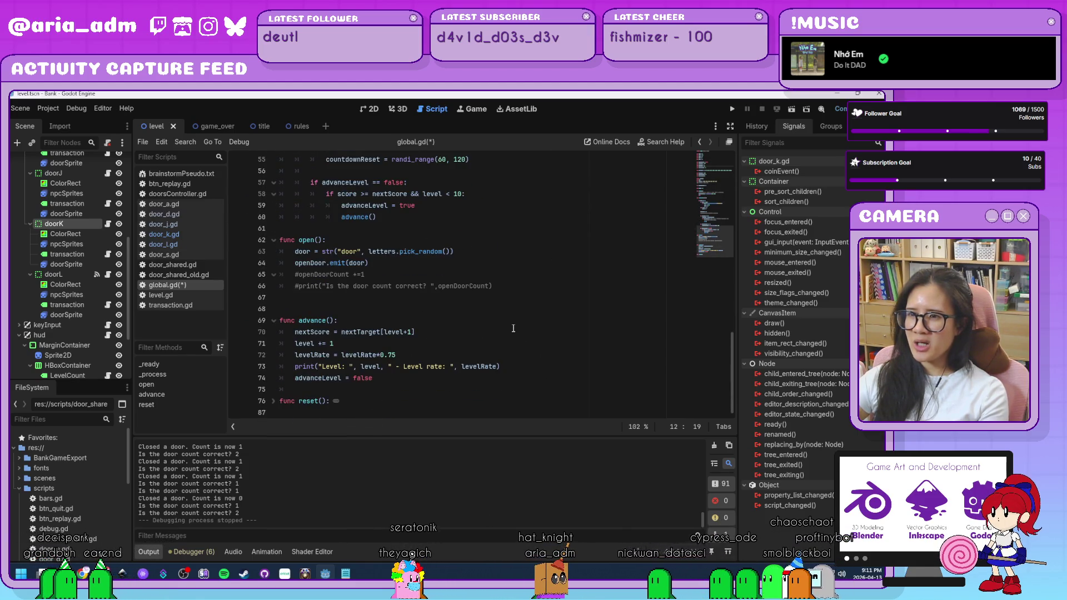
pyautogui.scroll(3, 513, 329)
pyautogui.scroll(1, 513, 328)
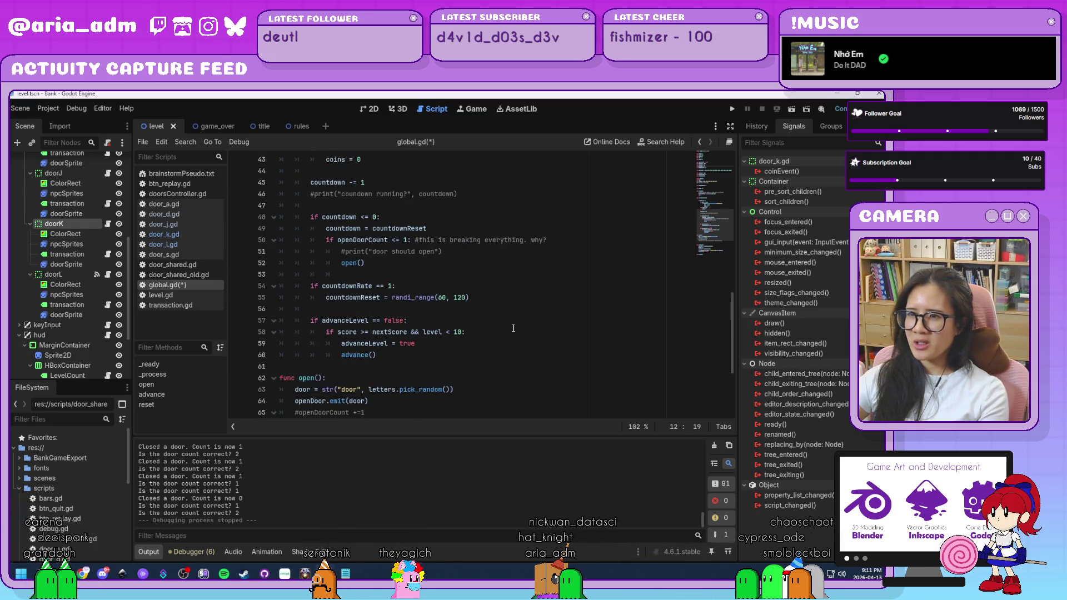
# Change line 50's condition to 'openDoorCount <= level' and run the project
pyautogui.click(406, 240)
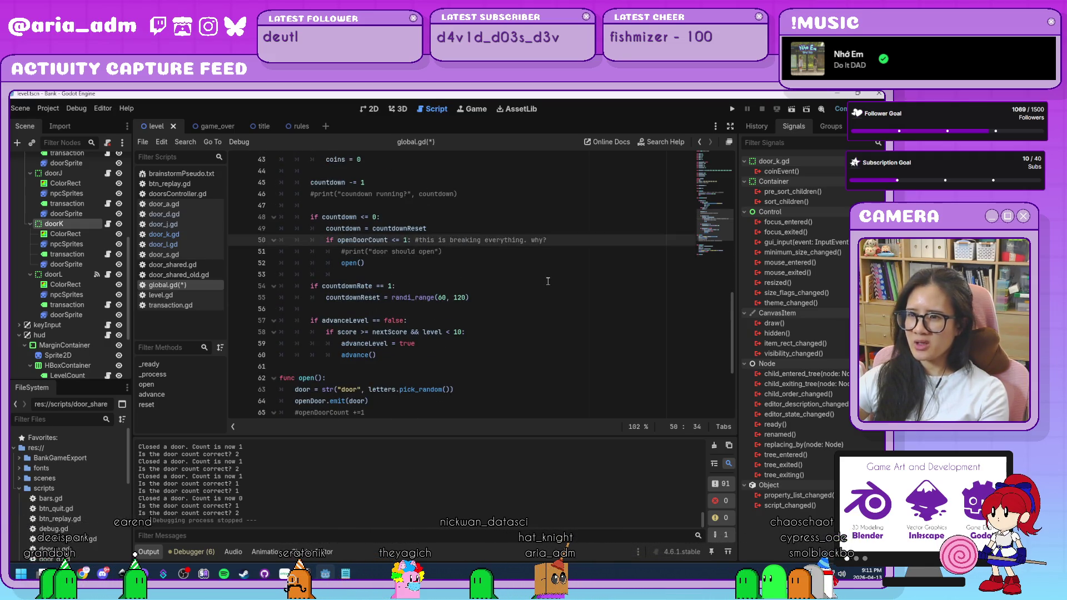
pyautogui.press('BackSpace')
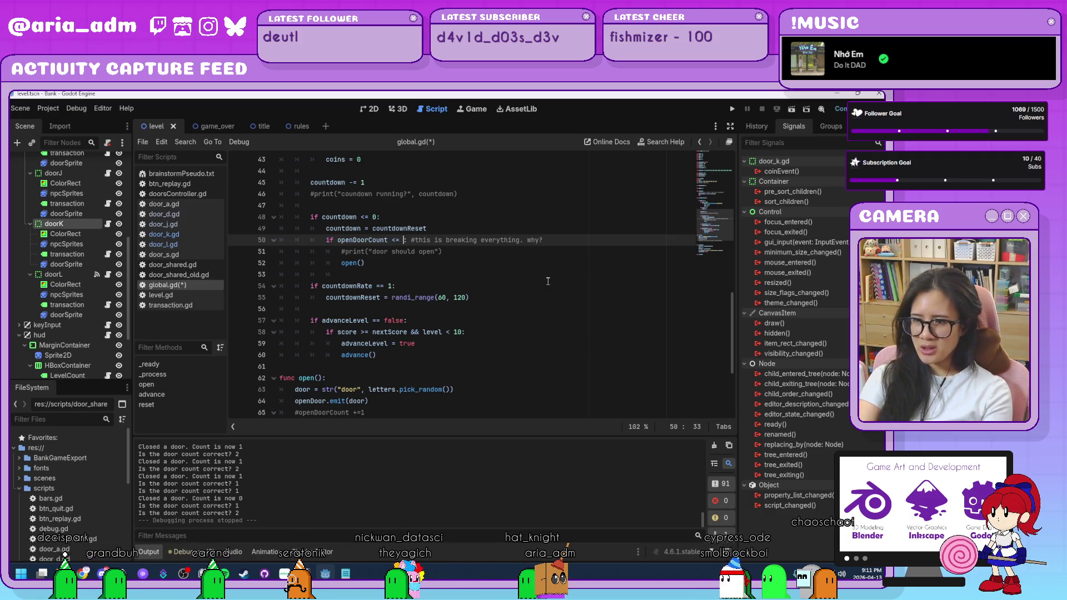
pyautogui.write('level')
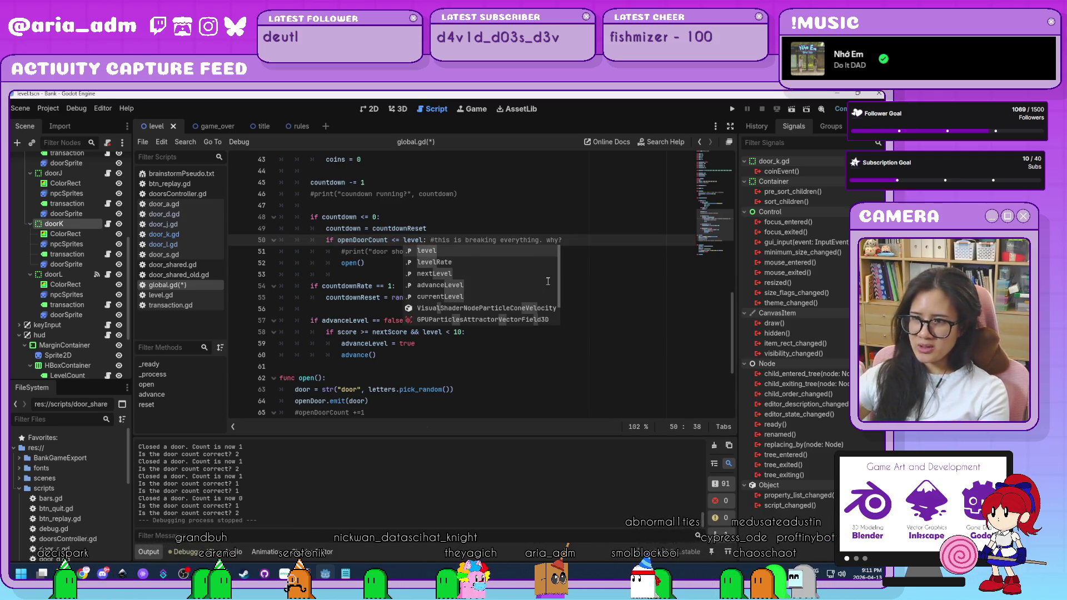
pyautogui.click(605, 286)
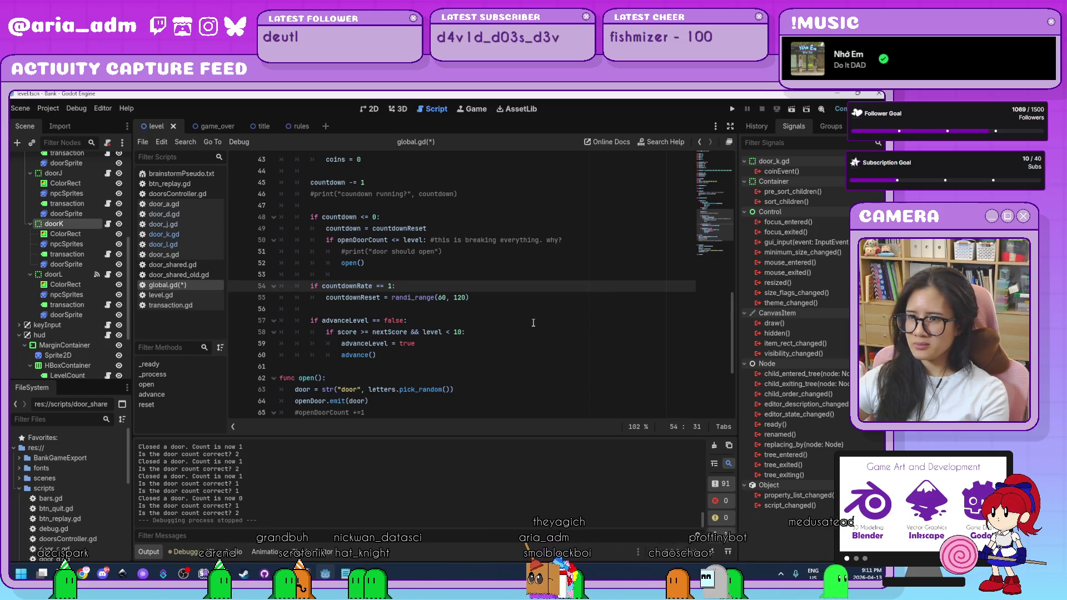
pyautogui.click(732, 109)
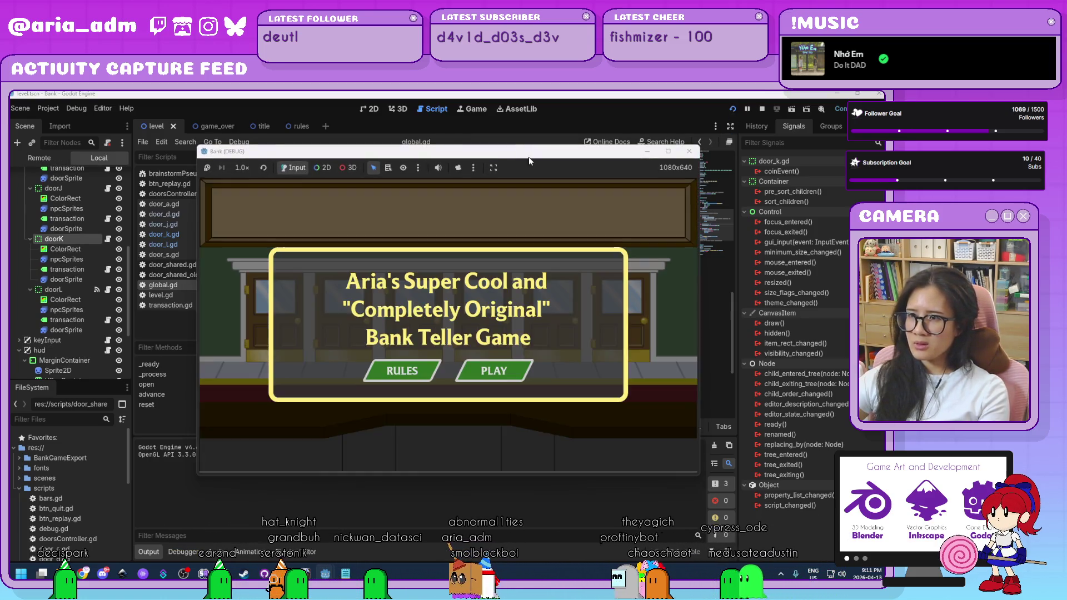
# Start a round and close doors D, L, D, K, L, S, A, D to serve customers and jail robbers
pyautogui.click(488, 337)
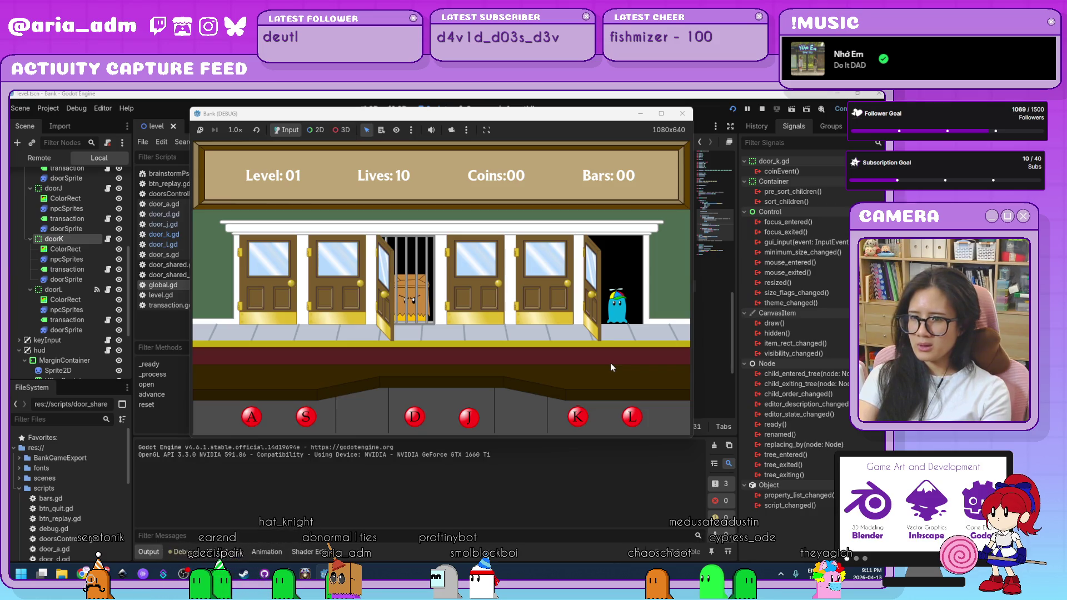
pyautogui.press('d')
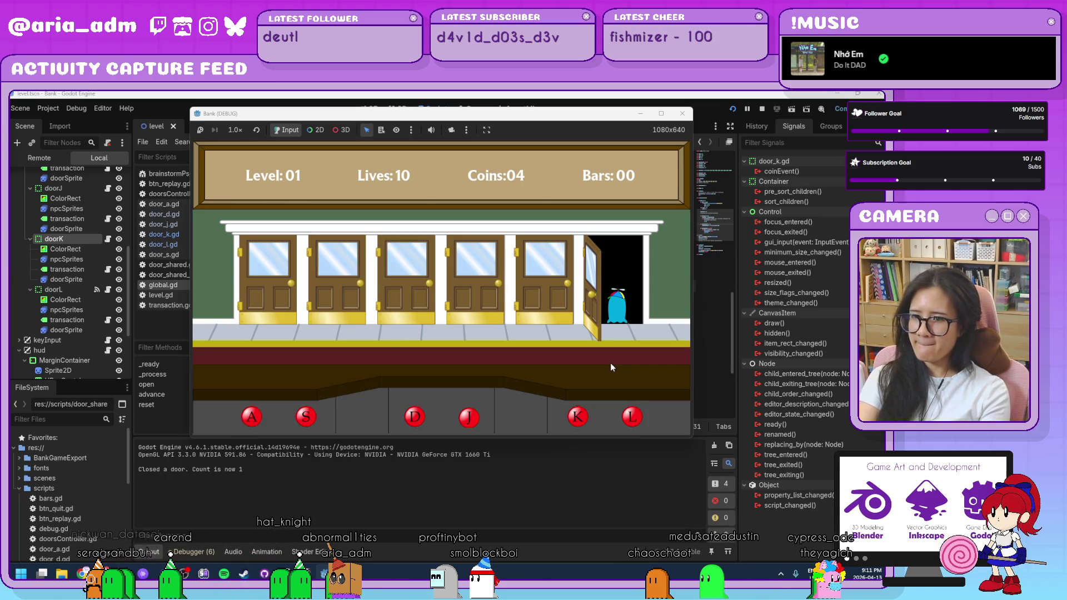
pyautogui.press('l')
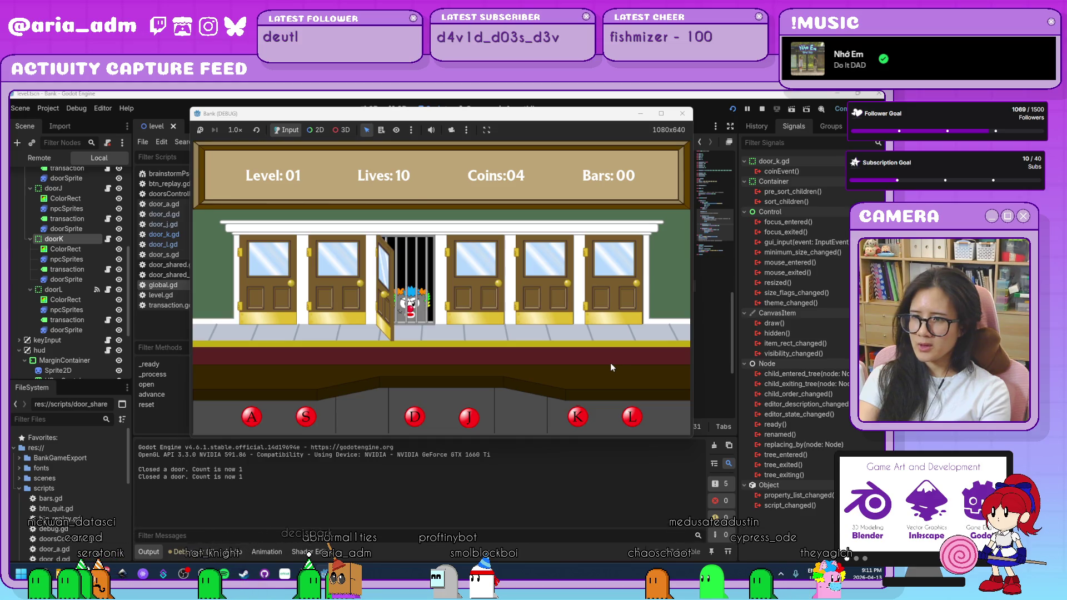
pyautogui.press('d')
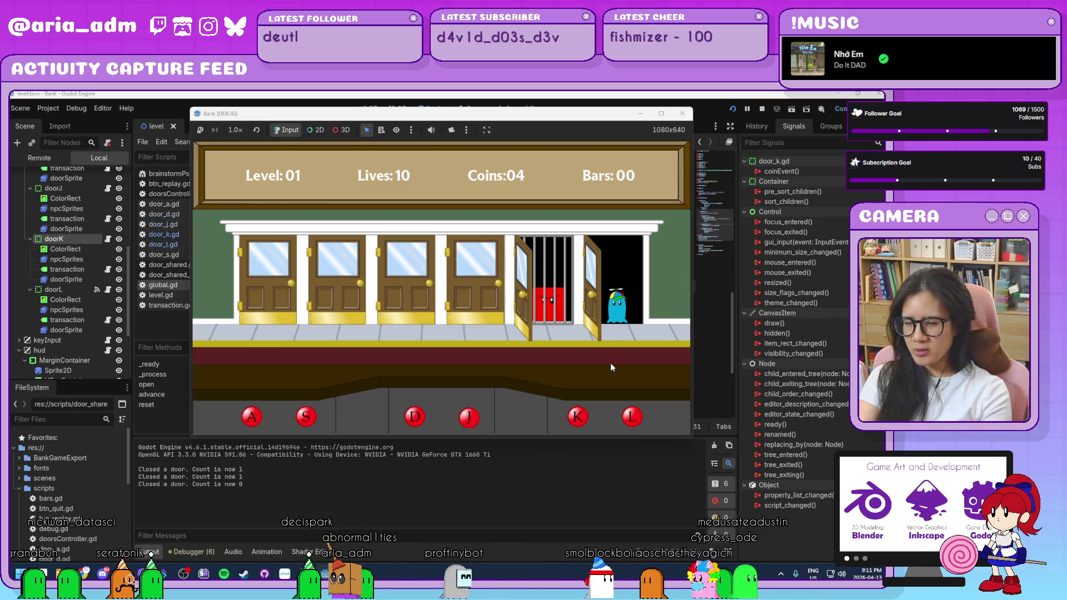
pyautogui.press('k')
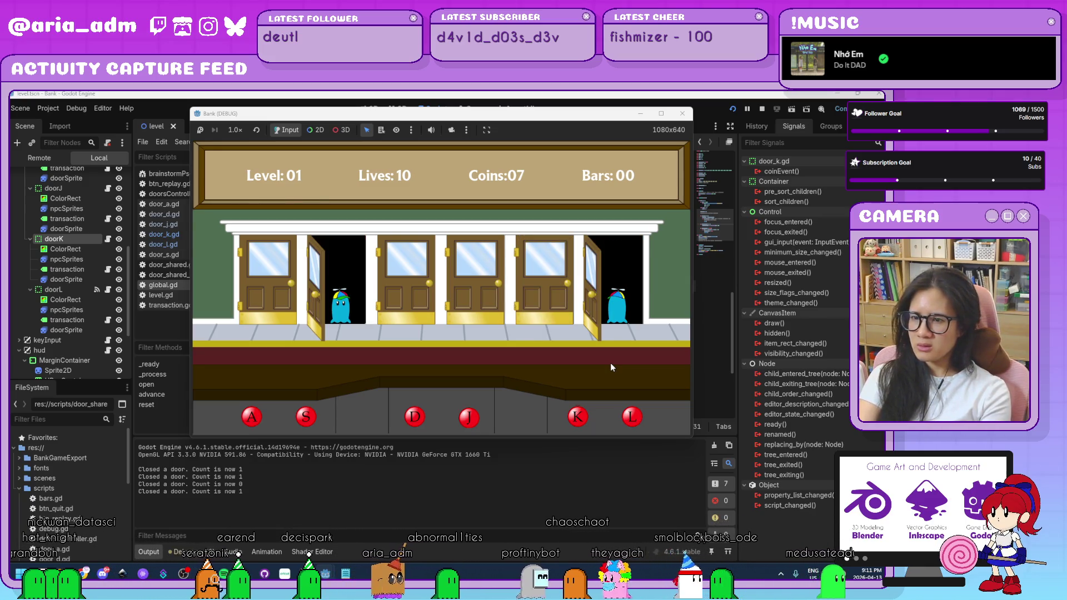
pyautogui.press('l')
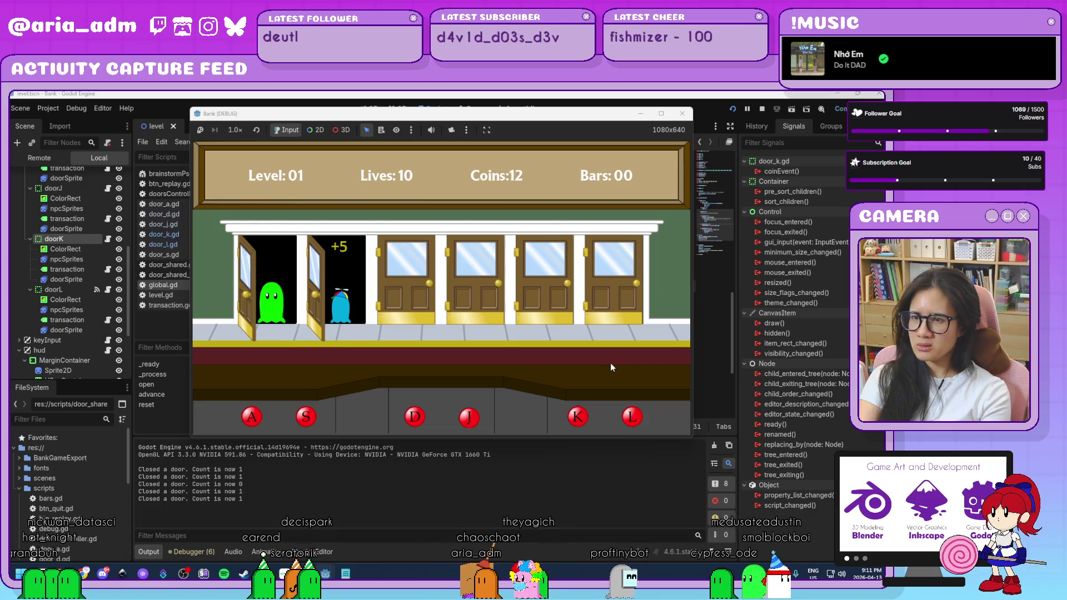
pyautogui.press('s')
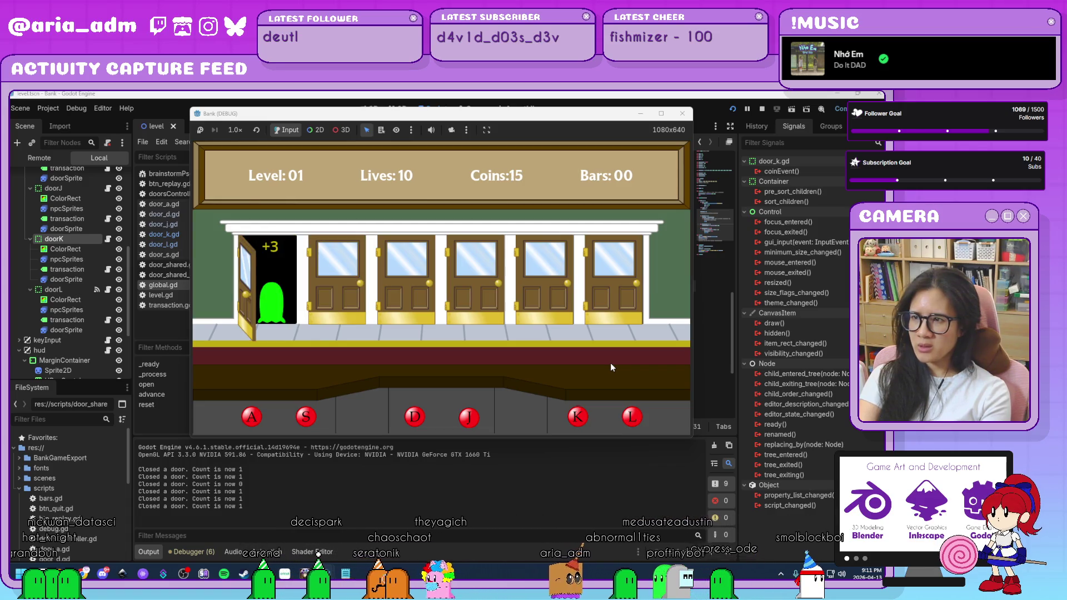
pyautogui.press('a')
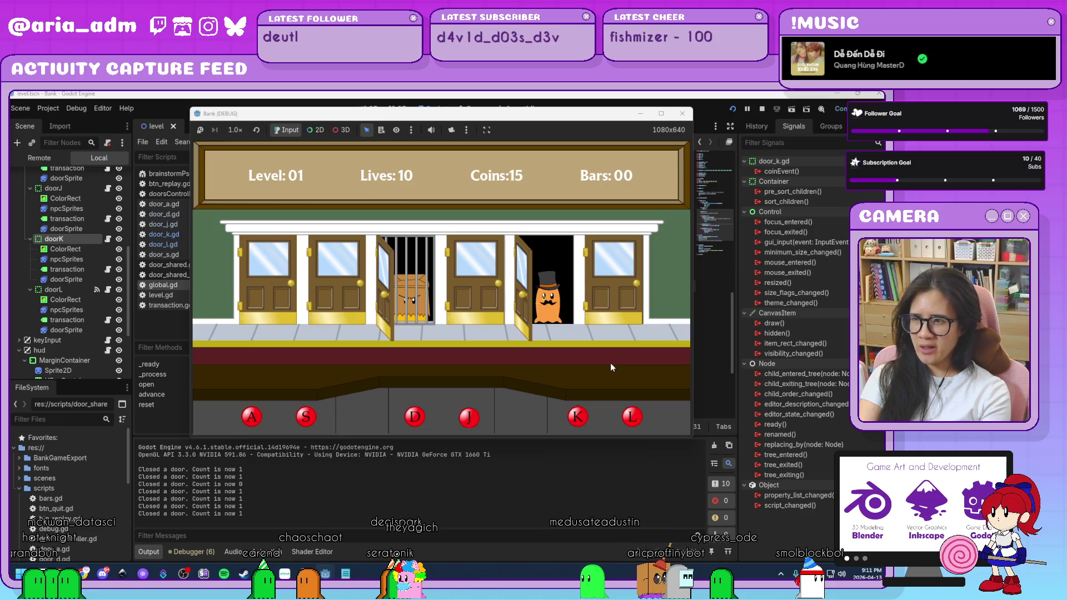
pyautogui.press('d')
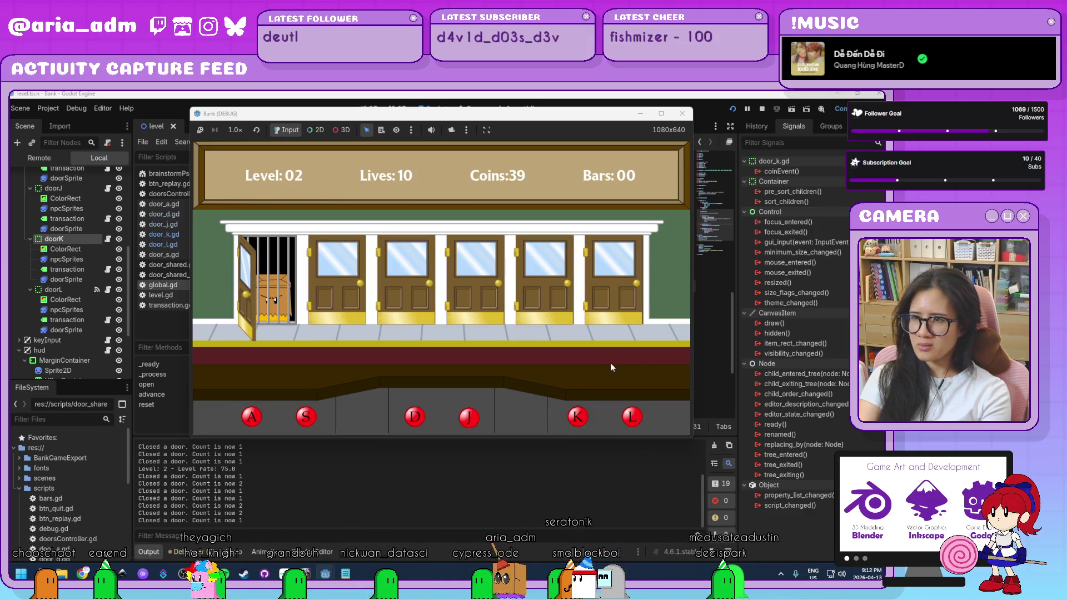
# Keep closing doors A, D, K, A, J, A, S, K, L and K as customers and robbers appear
pyautogui.press('a')
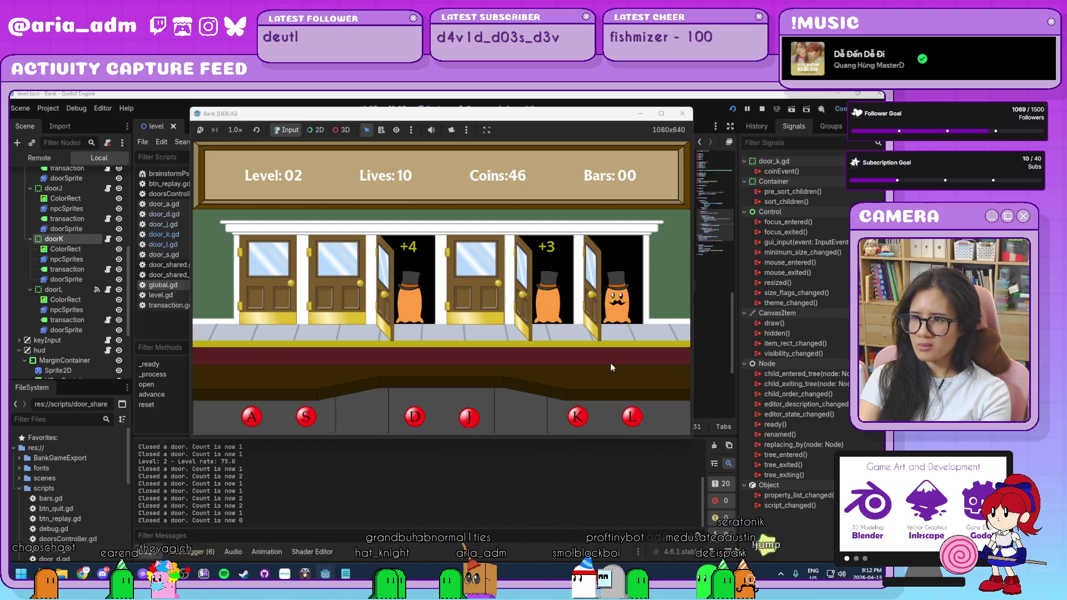
pyautogui.press('d')
pyautogui.press('k')
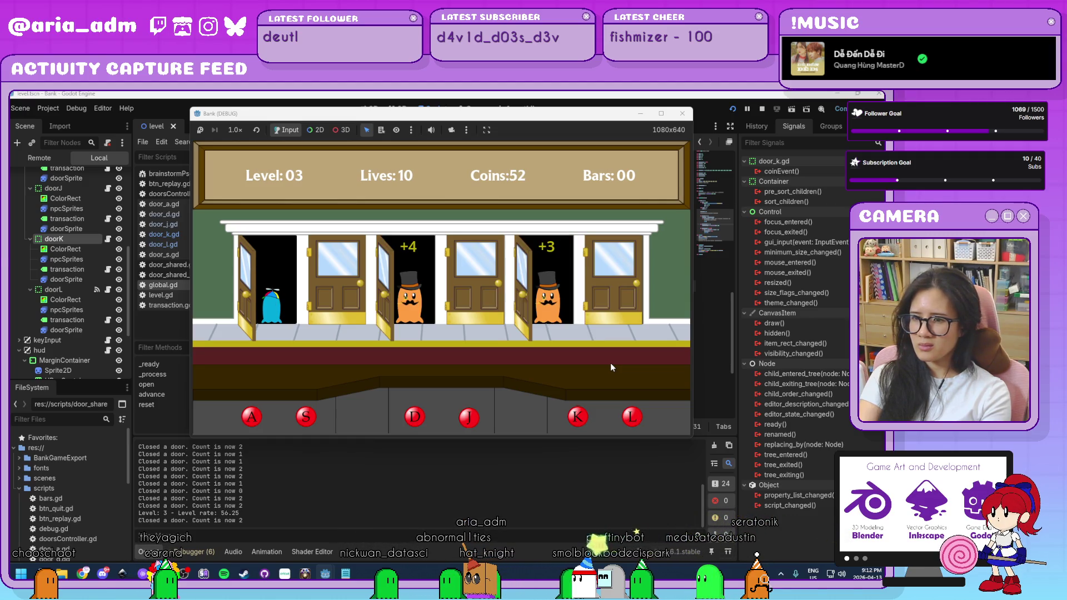
pyautogui.press('a')
pyautogui.press('j')
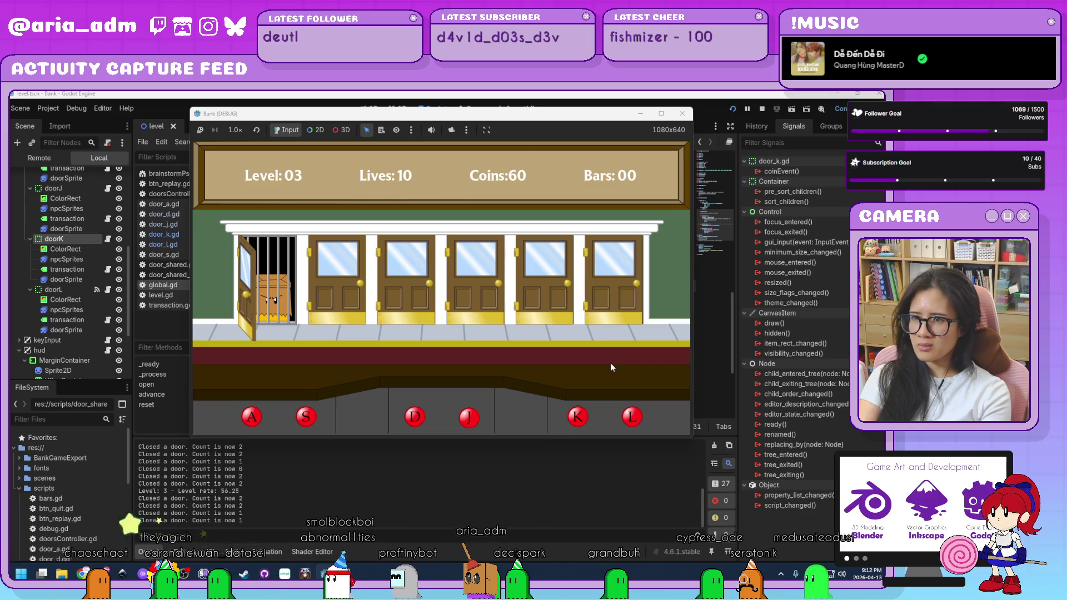
pyautogui.press('a')
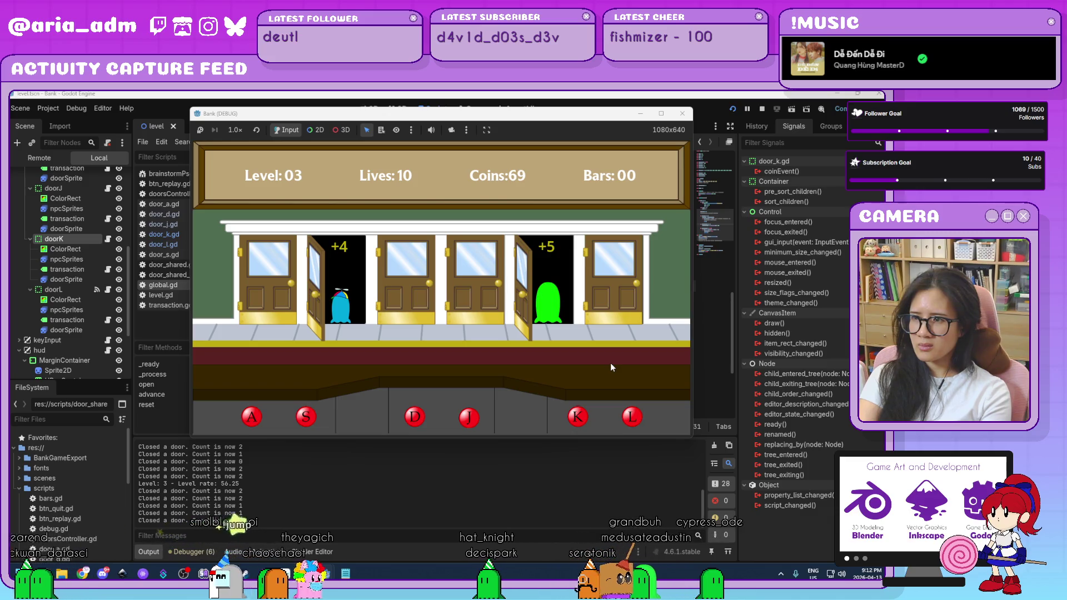
pyautogui.press('s')
pyautogui.press('k')
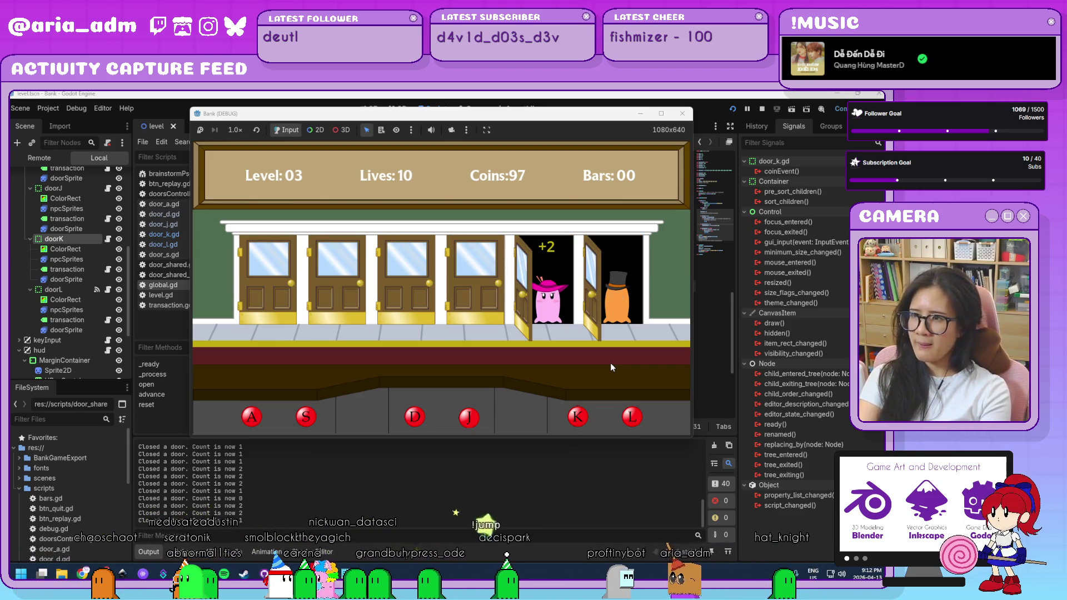
pyautogui.press('l')
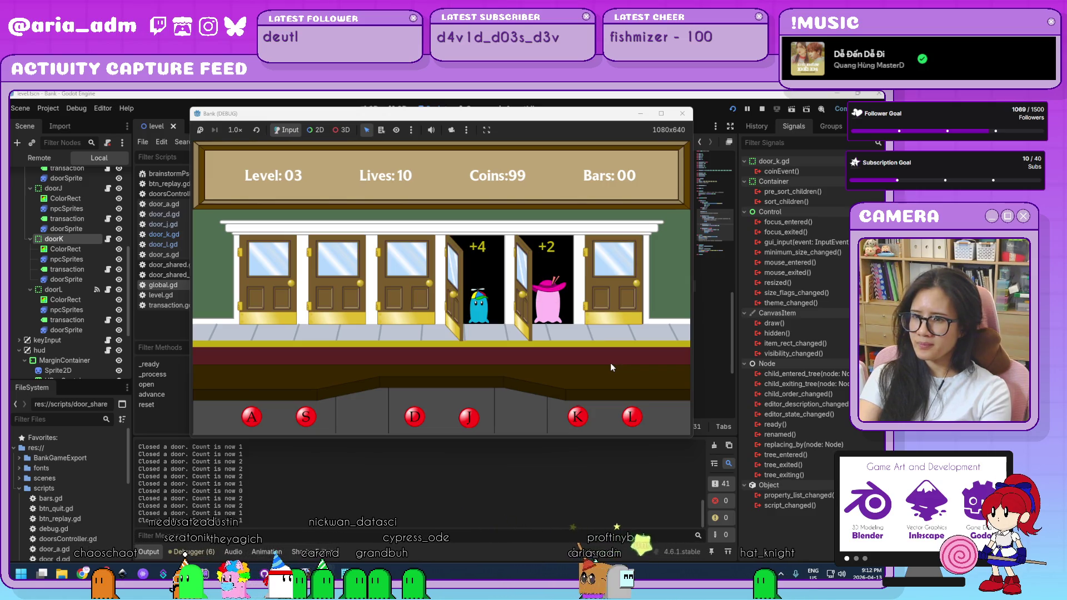
pyautogui.press('k')
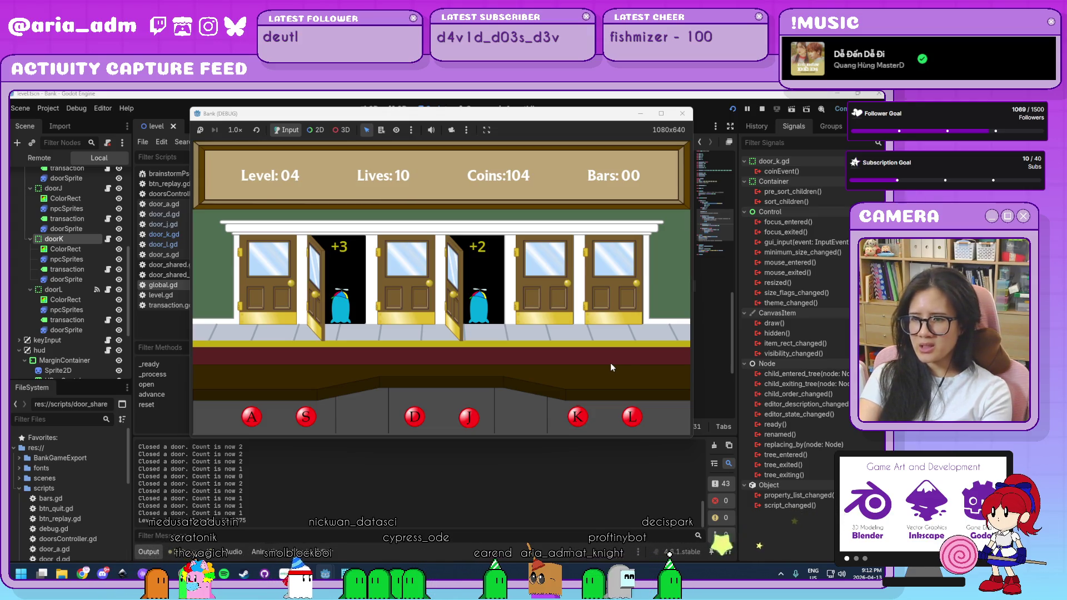
# Close doors on customers with the A, S, D, J, K and L keys until Coins reaches 104, then close the game window
pyautogui.press('j')
pyautogui.press('s')
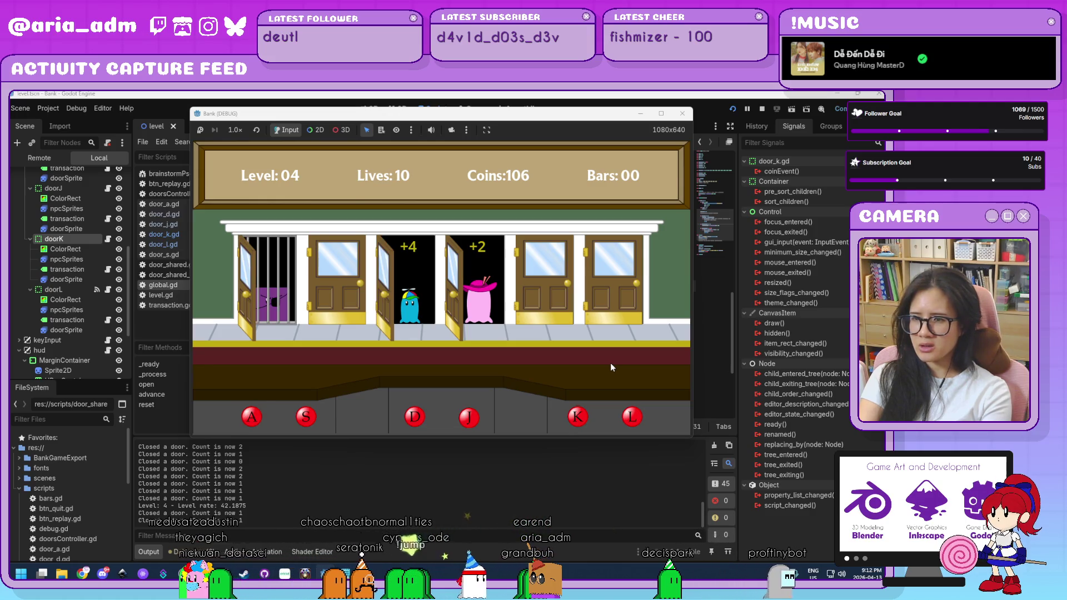
pyautogui.press('j')
pyautogui.press('a')
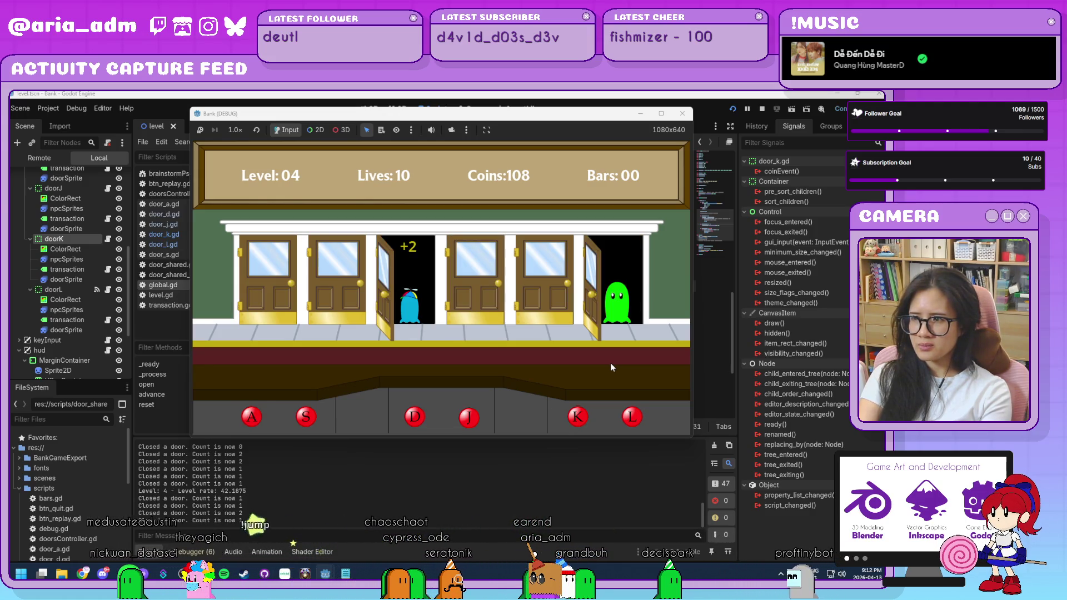
pyautogui.press('d')
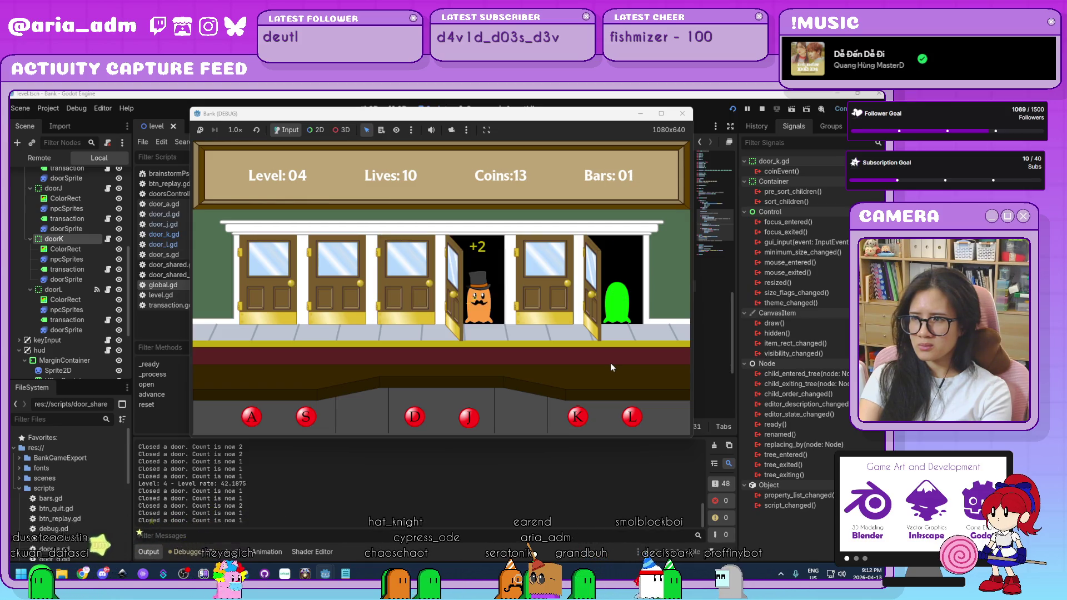
pyautogui.press('l')
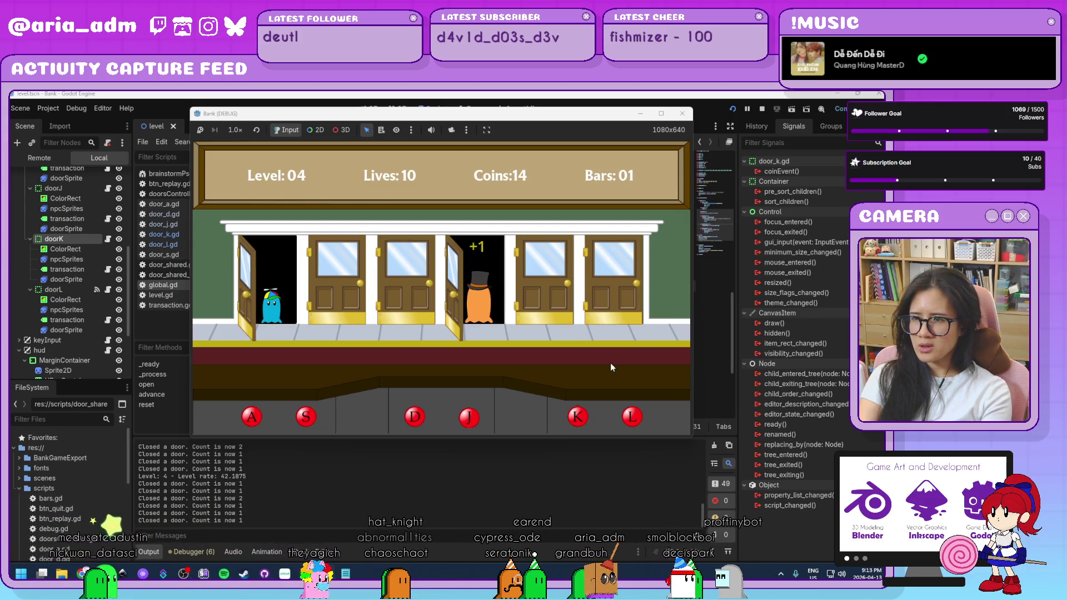
pyautogui.press('j')
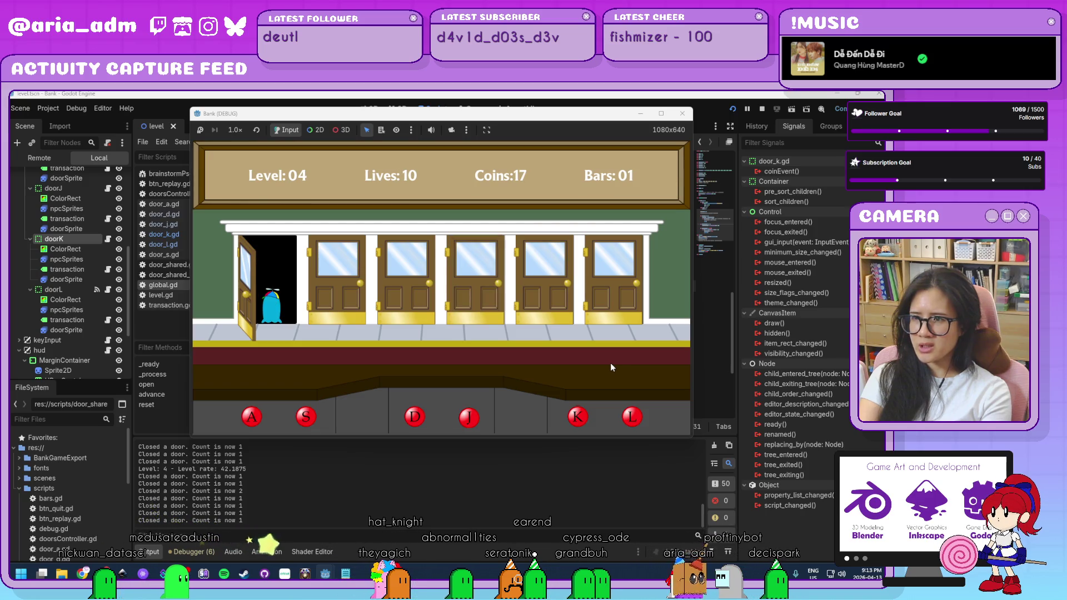
pyautogui.press('a')
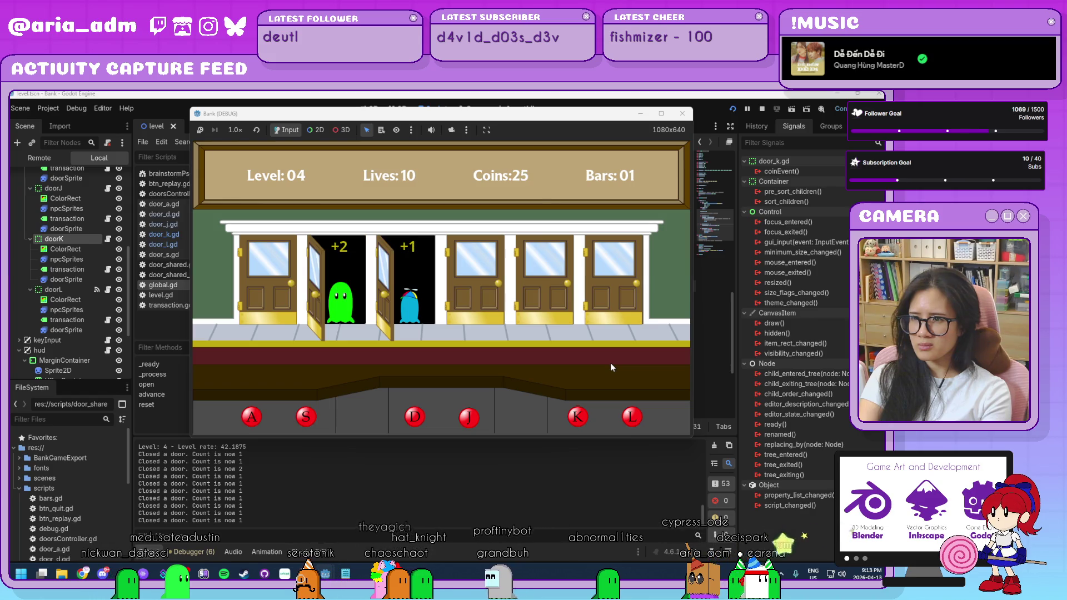
pyautogui.press('d')
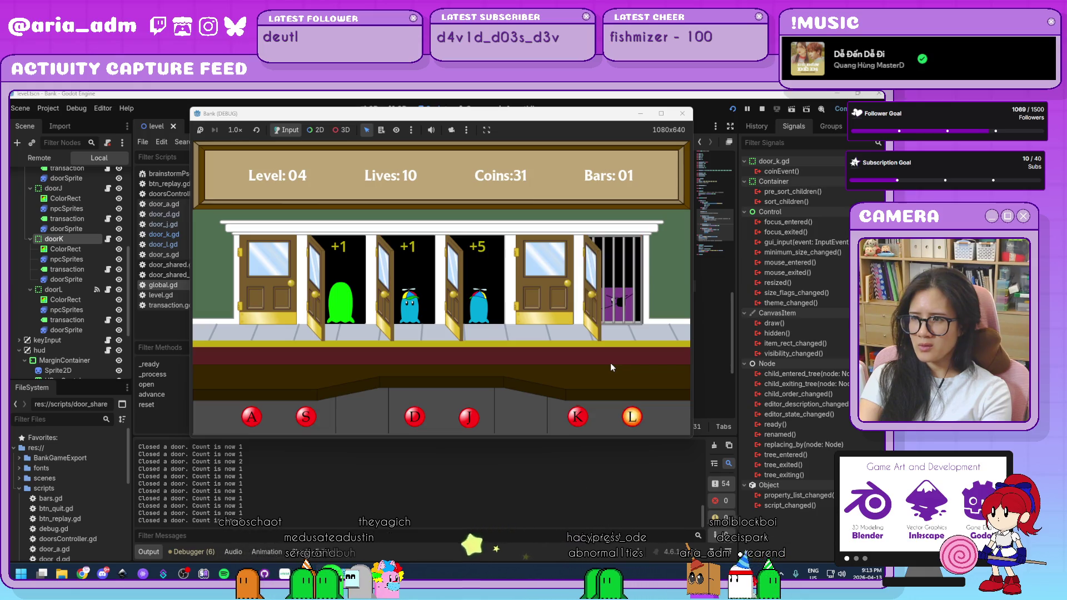
pyautogui.press('s')
pyautogui.press('j')
pyautogui.press('l')
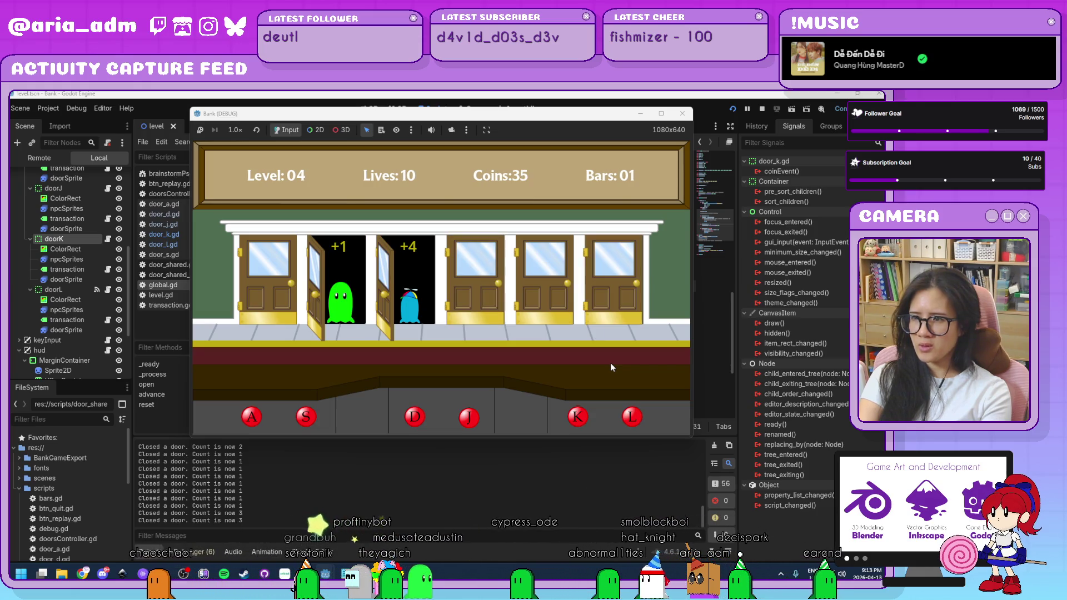
pyautogui.press('d')
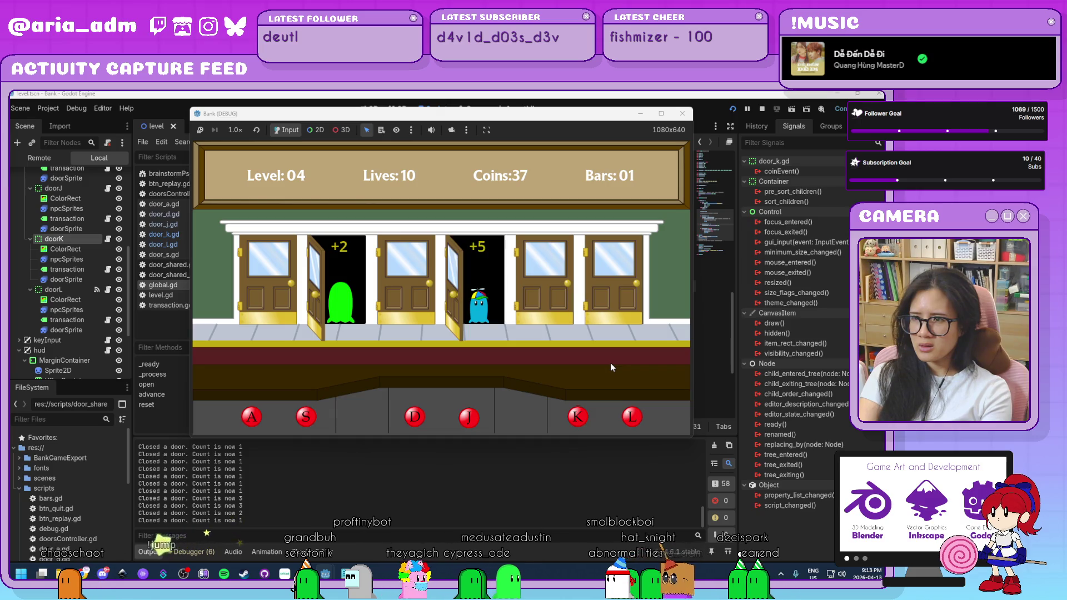
pyautogui.press('s')
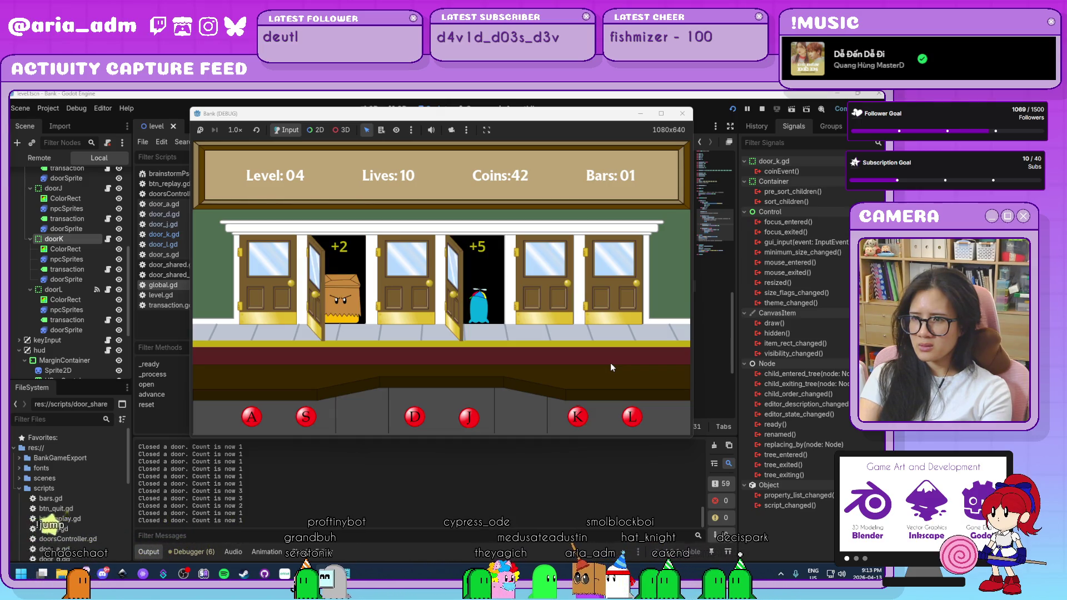
pyautogui.press('j')
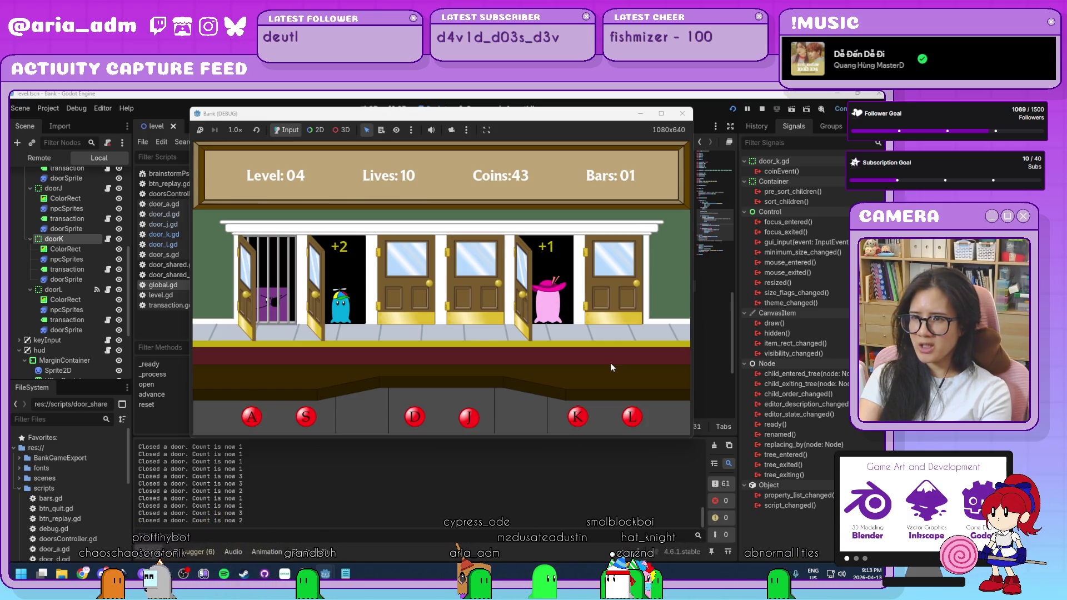
pyautogui.press('k')
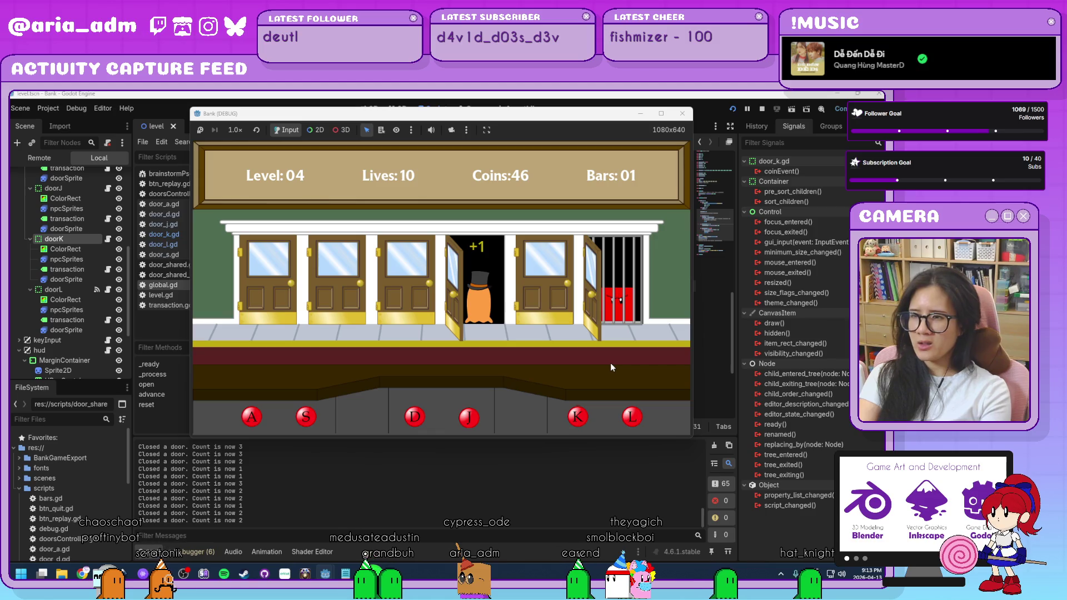
pyautogui.press('j')
pyautogui.press('l')
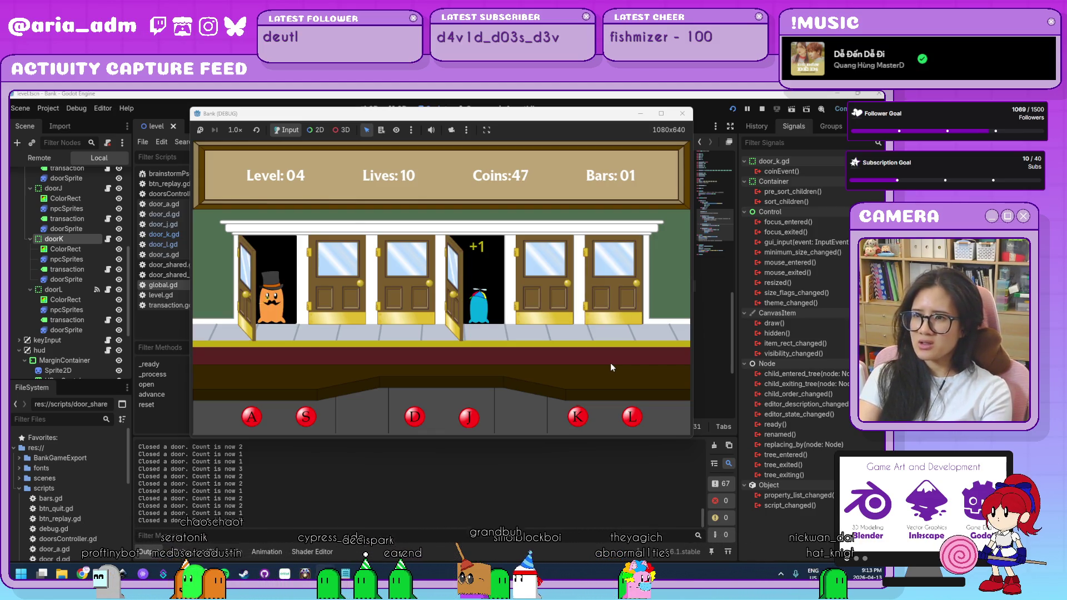
pyautogui.press('j')
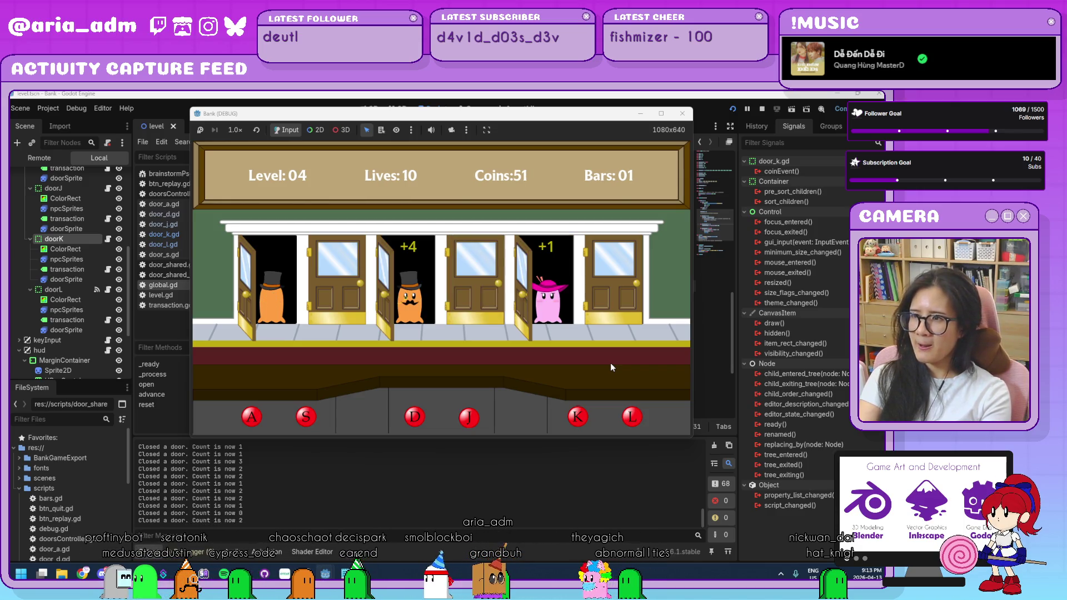
pyautogui.press('a')
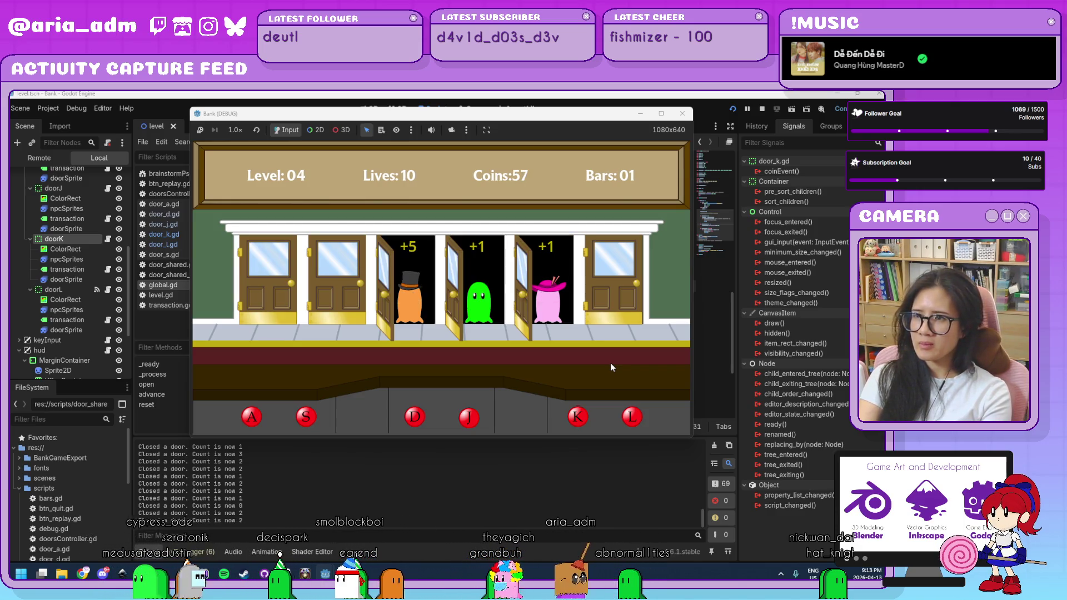
pyautogui.press('k')
pyautogui.press('d')
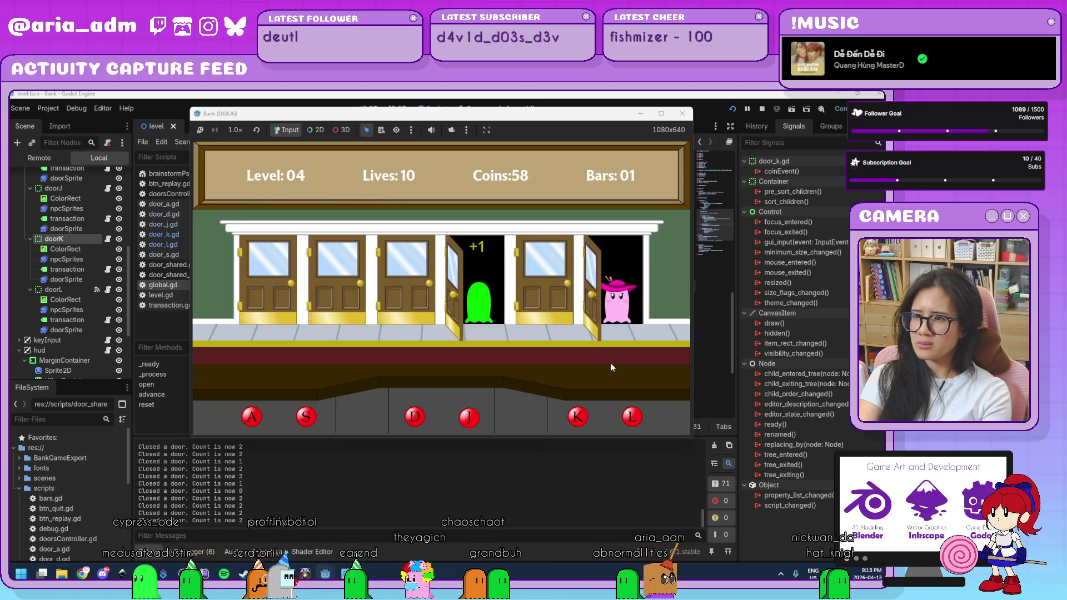
pyautogui.press('j')
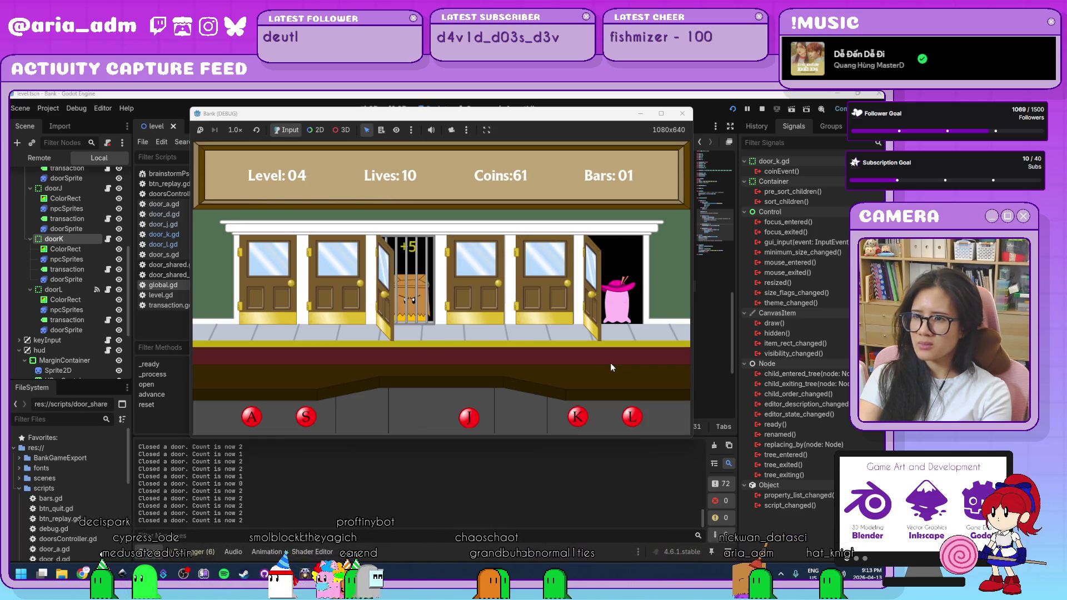
pyautogui.press('l')
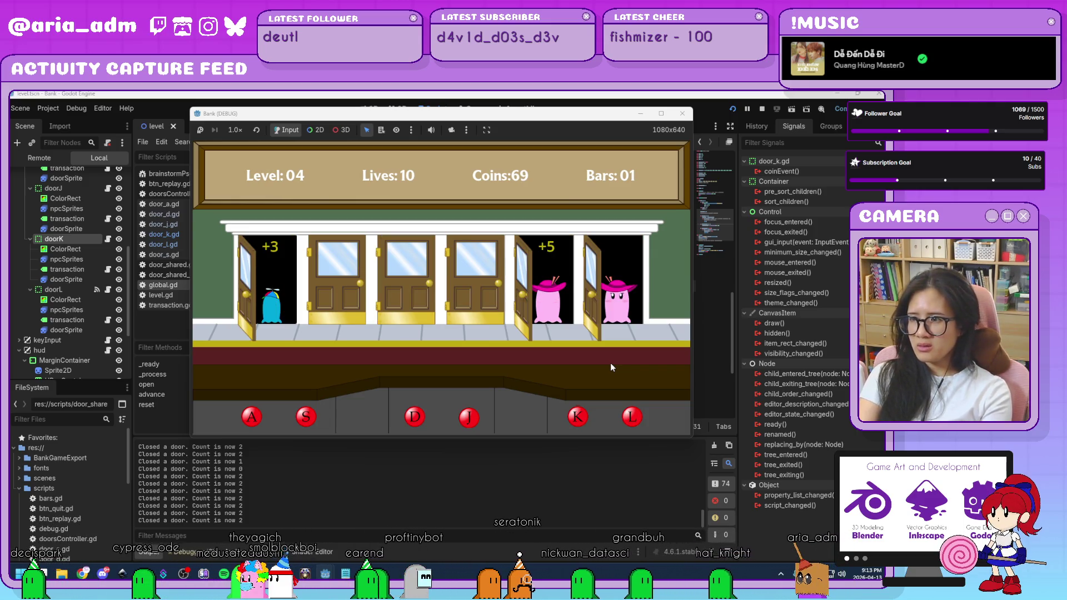
pyautogui.press('k')
pyautogui.press('a')
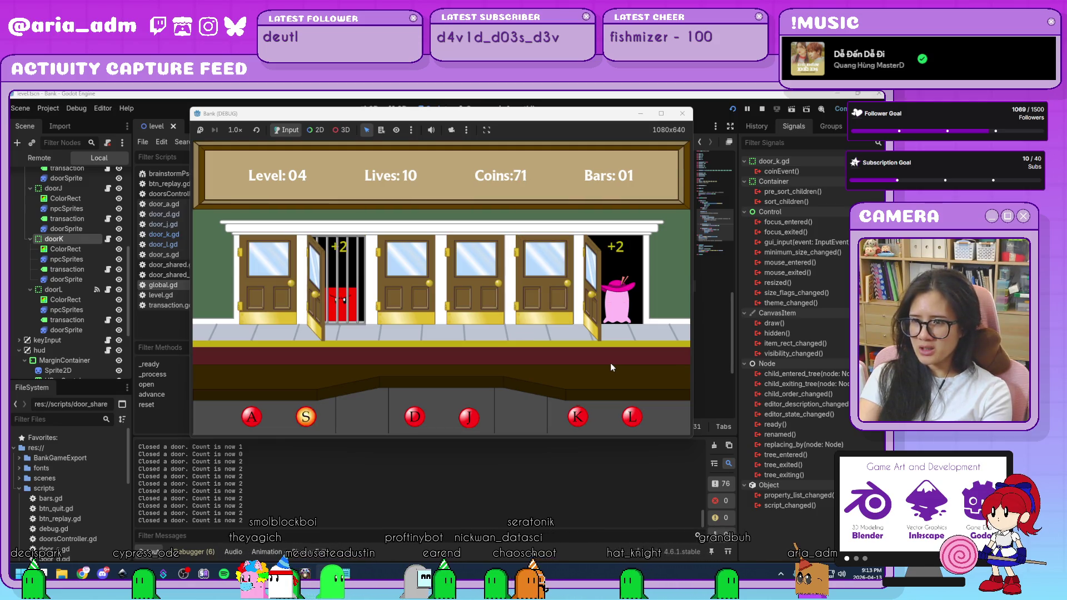
pyautogui.press('s')
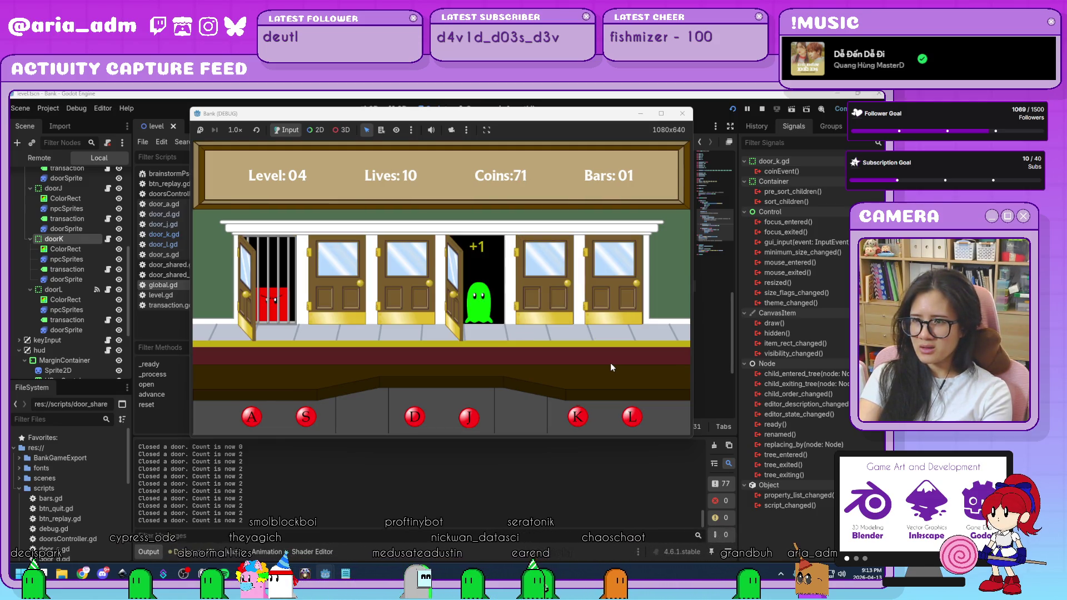
pyautogui.press('s')
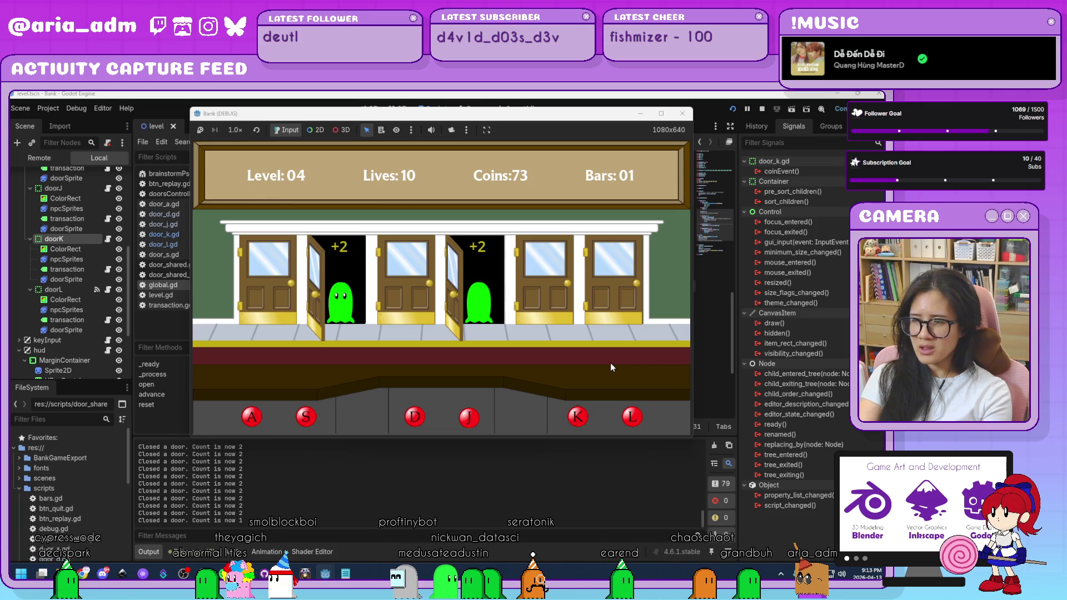
pyautogui.press('j')
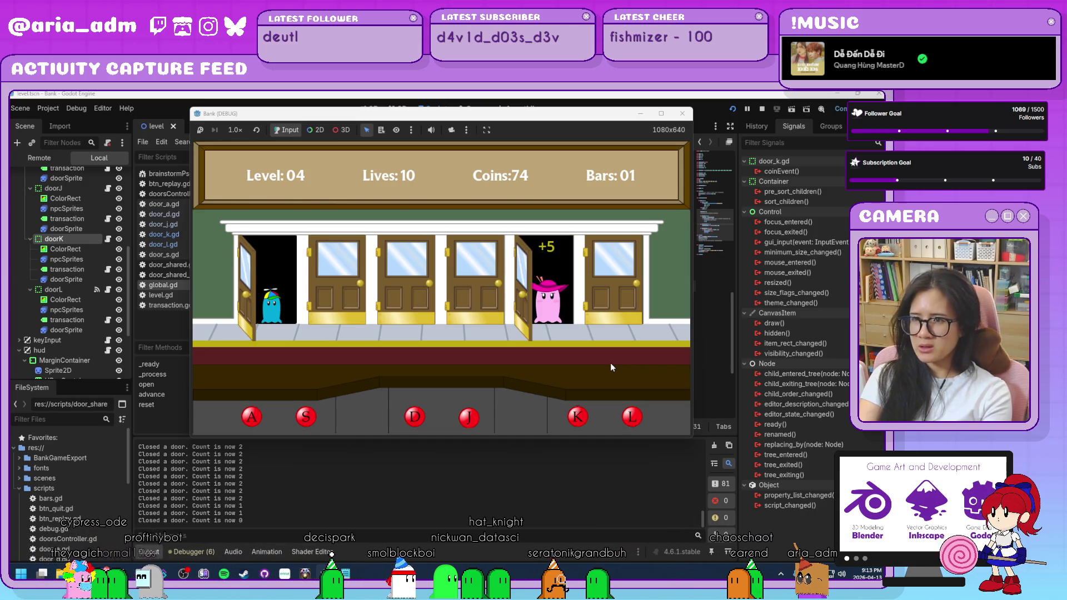
pyautogui.press('k')
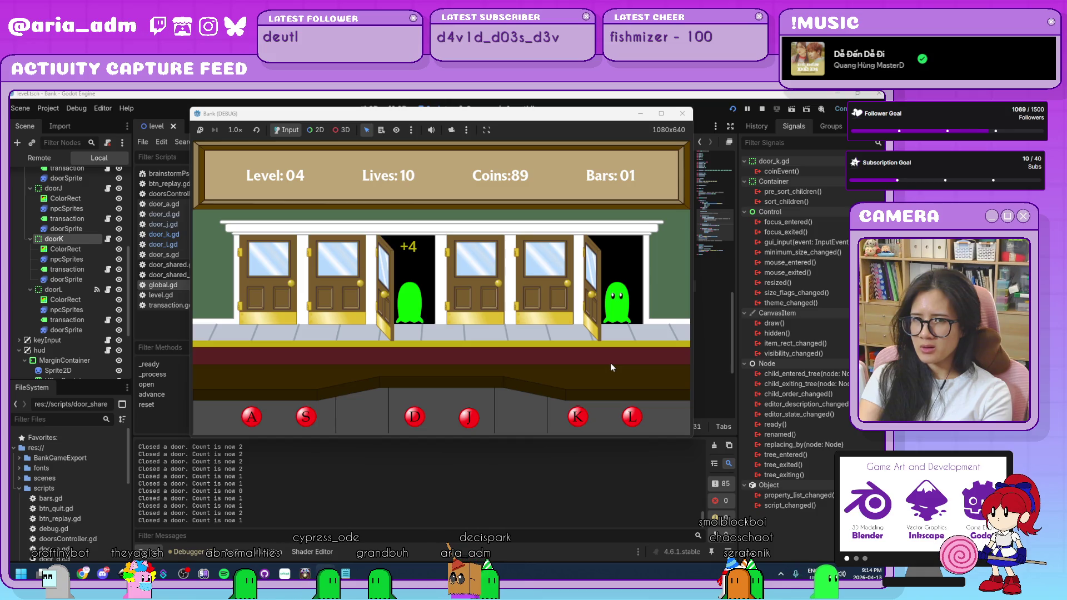
pyautogui.press('d')
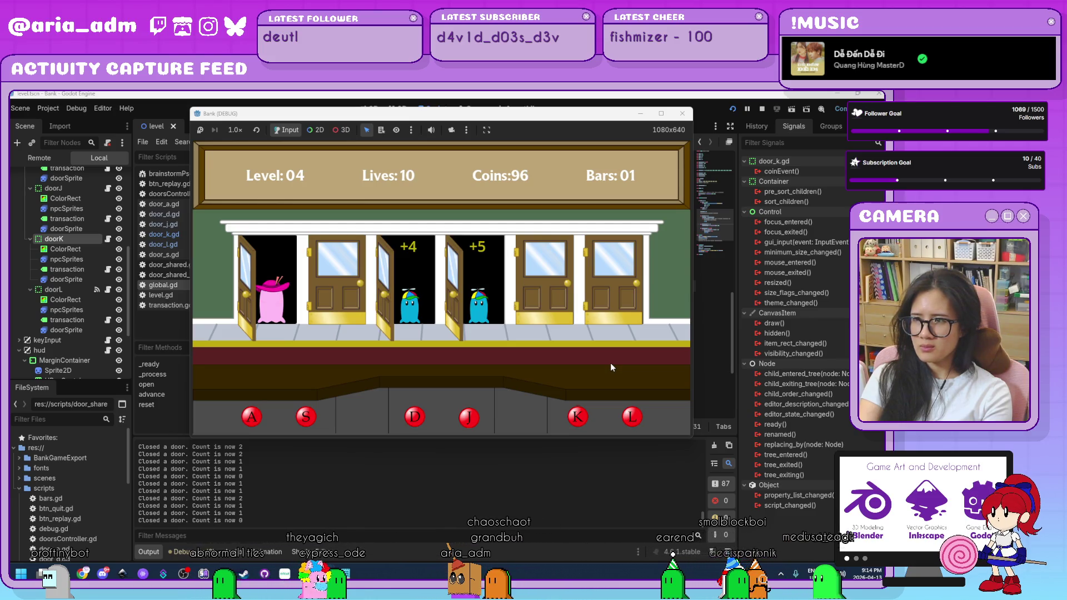
pyautogui.click(681, 119)
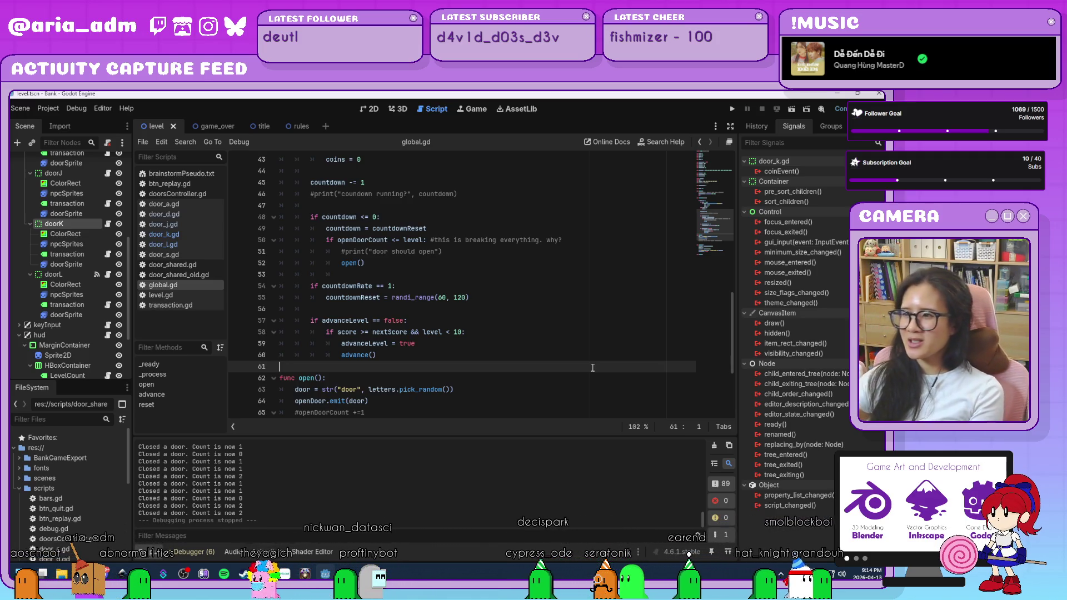
# Select doorL, then doorD in the Scene dock to show doorD's signals, cancelling the accidental rename
pyautogui.scroll(10, 578, 370)
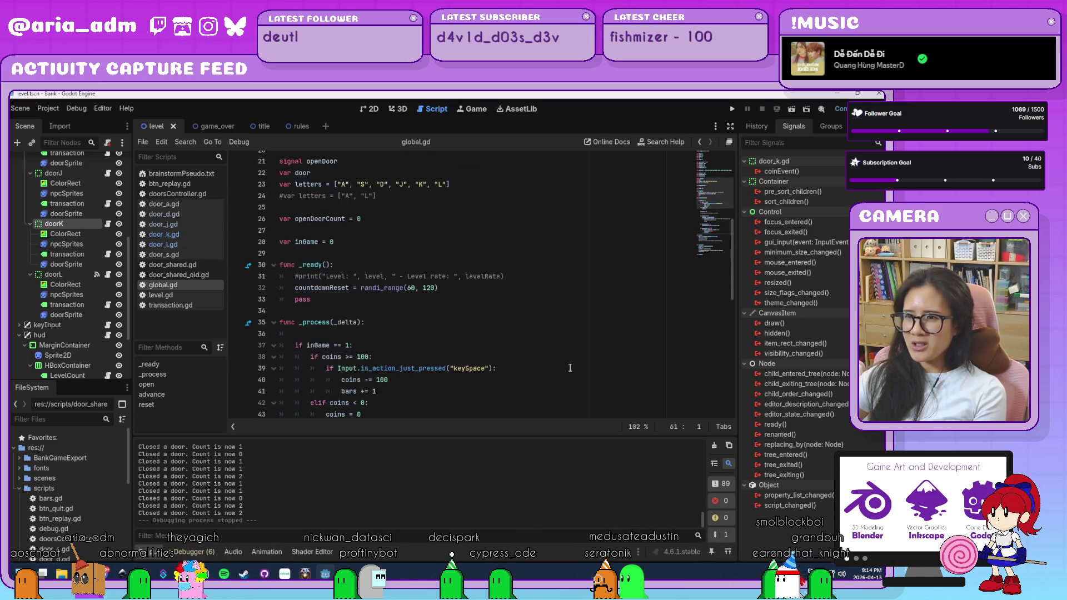
pyautogui.scroll(-13, 571, 366)
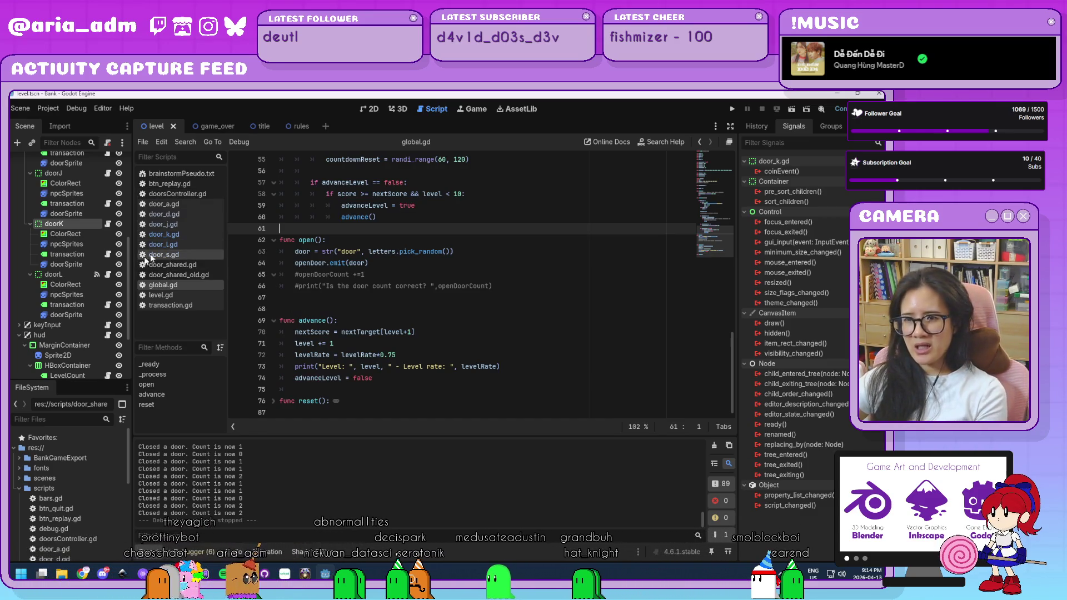
pyautogui.click(82, 275)
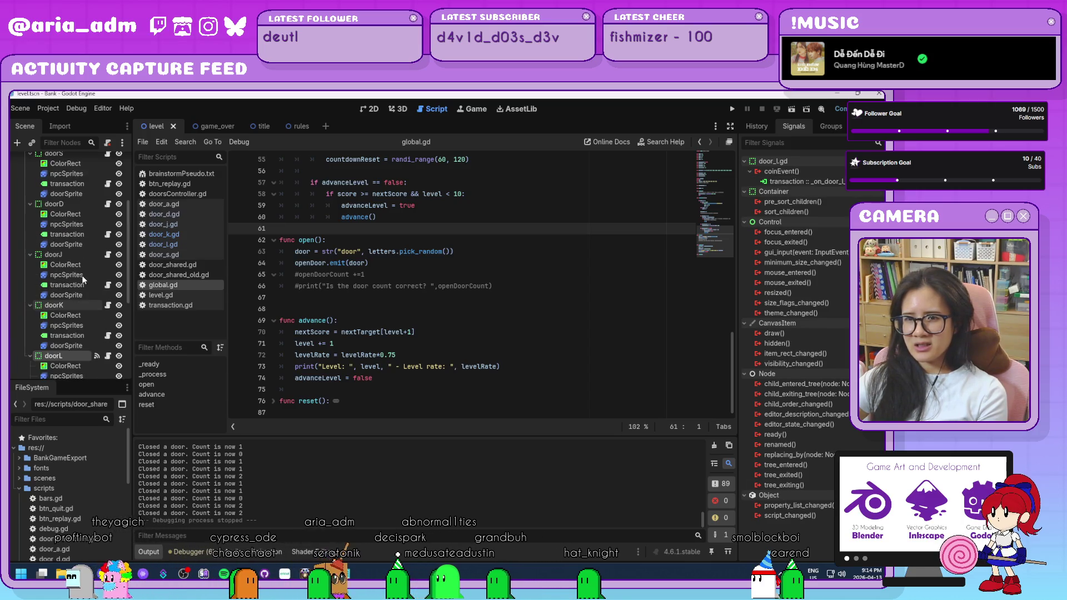
pyautogui.scroll(3, 75, 209)
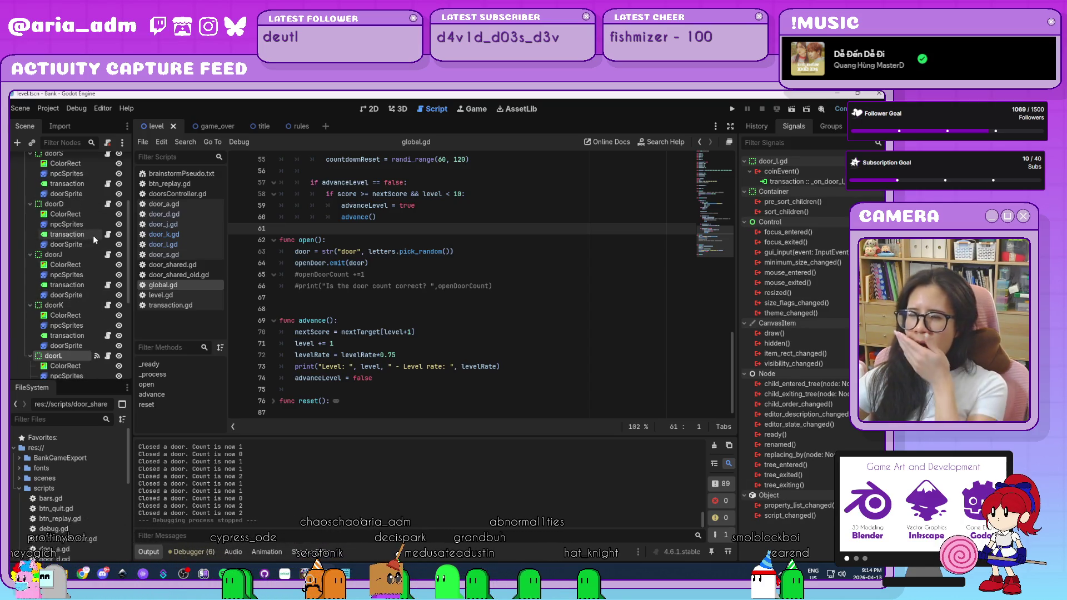
pyautogui.click(81, 205)
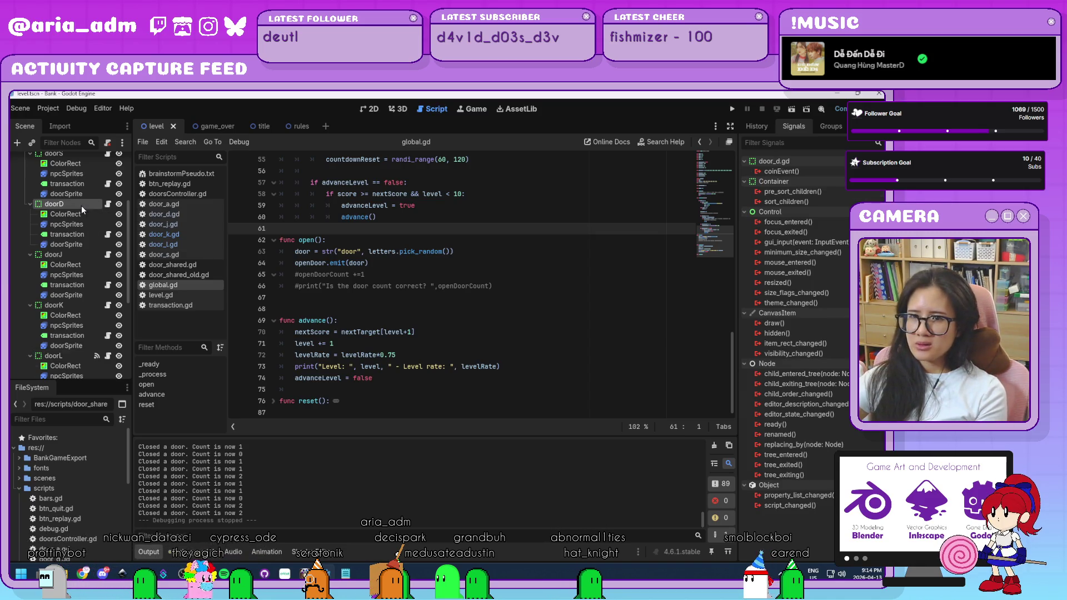
pyautogui.press('Escape')
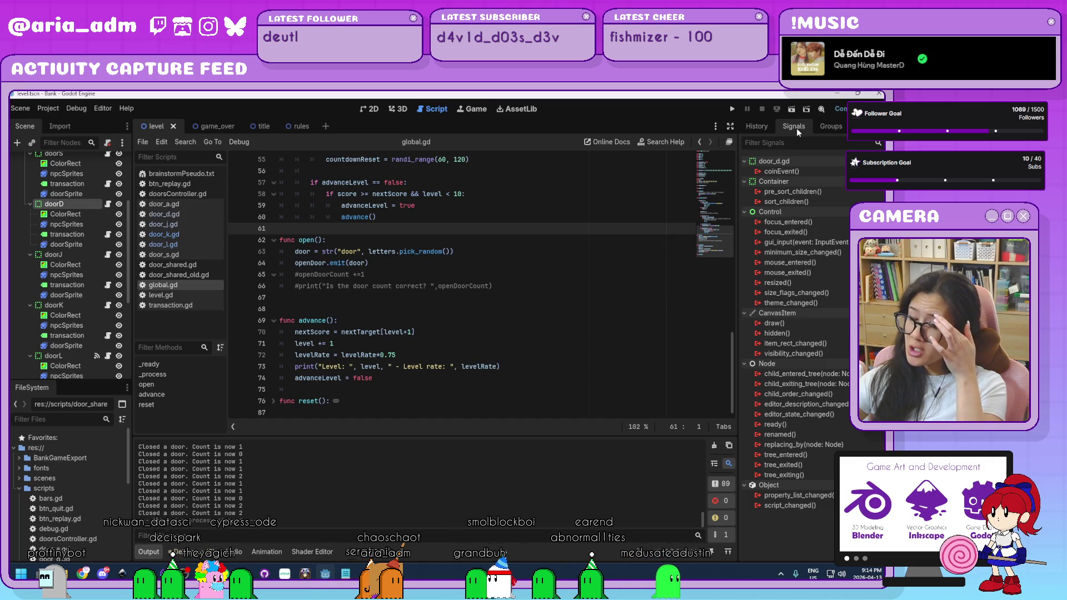
# Connect doorD's coinEvent signal to doorD's transaction label
pyautogui.doubleClick(783, 171)
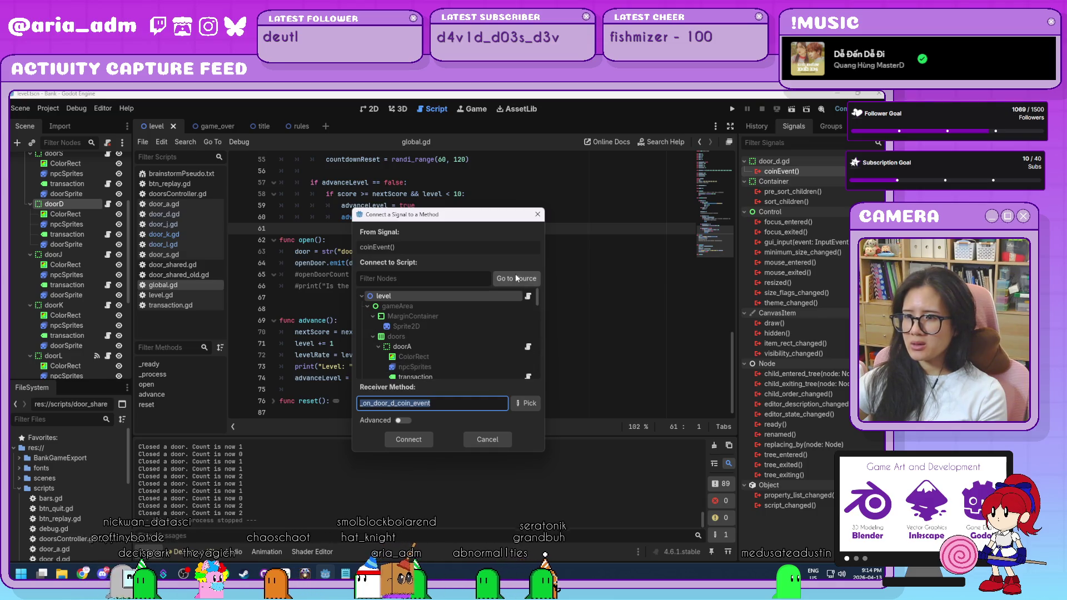
pyautogui.scroll(-3, 501, 333)
pyautogui.click(503, 349)
pyautogui.scroll(-1, 514, 364)
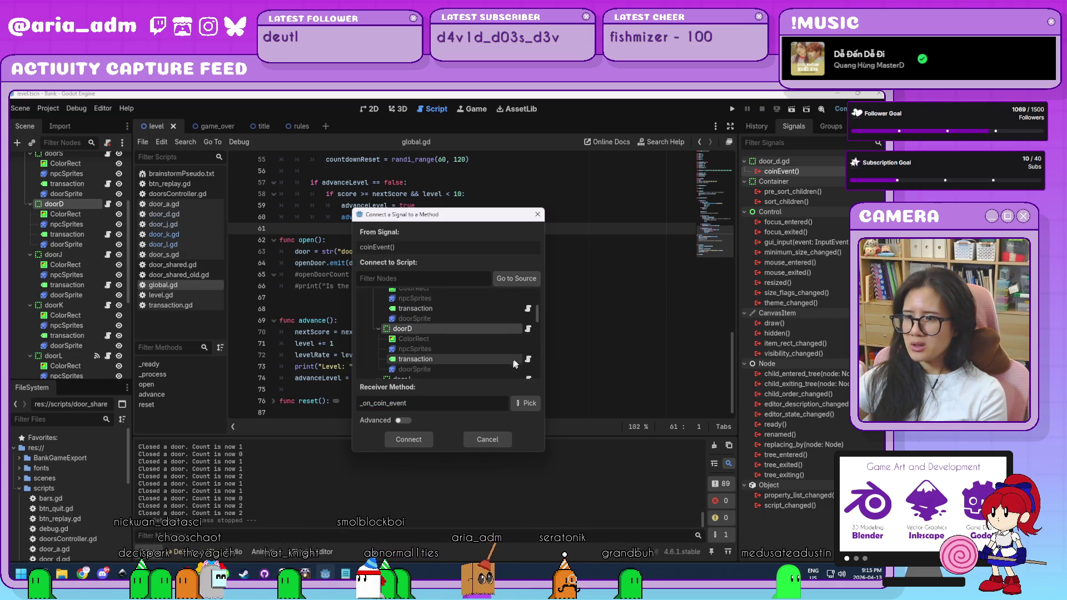
pyautogui.click(477, 359)
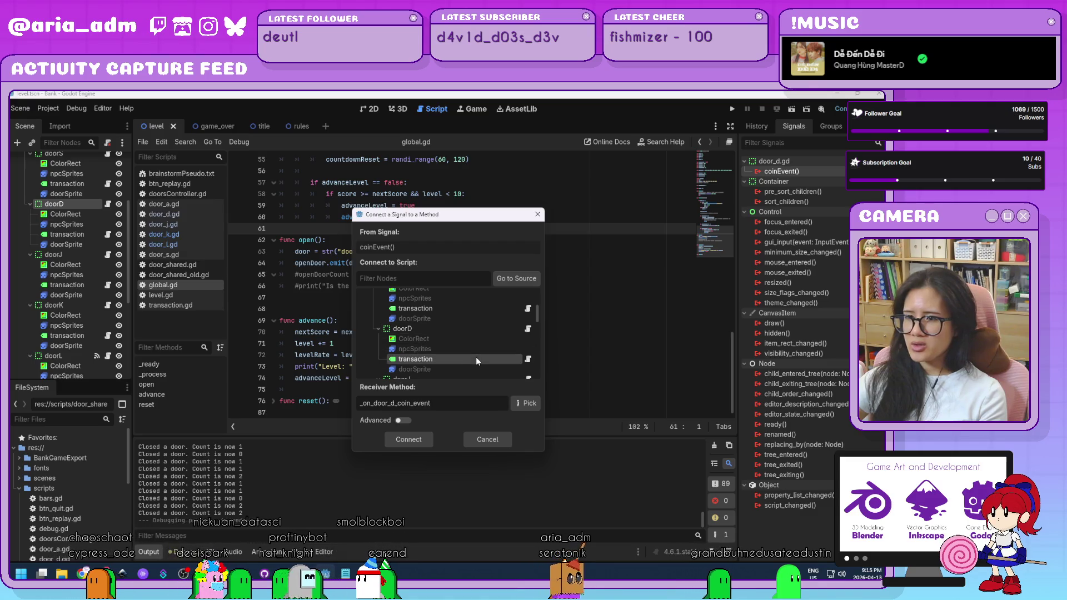
pyautogui.click(421, 439)
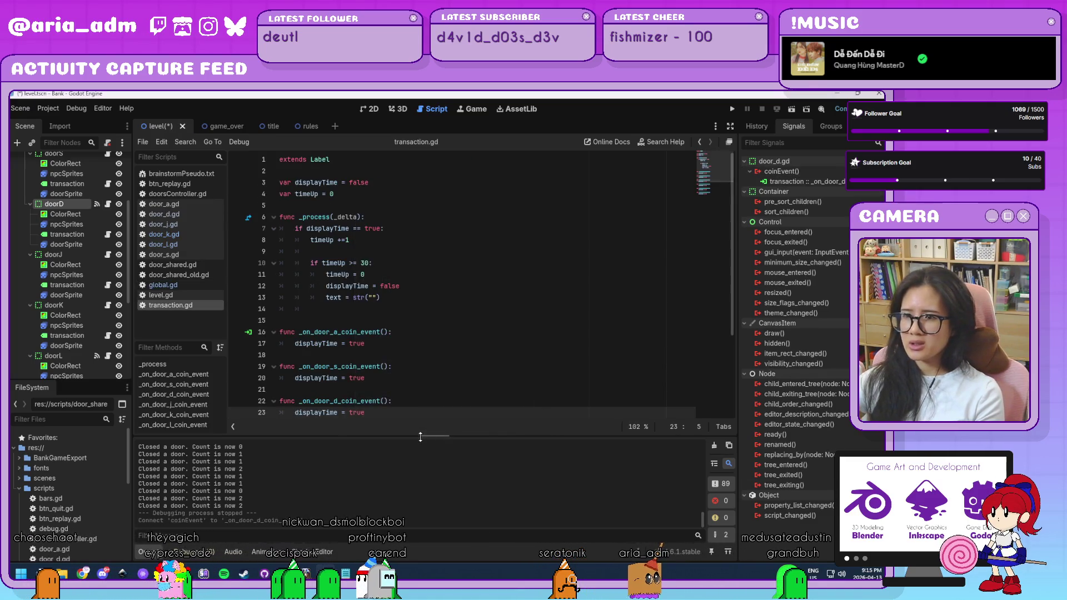
# Connect doorJ's coinEvent signal to its transaction label's _on_door_j_coin_event handler
pyautogui.scroll(-2, 397, 357)
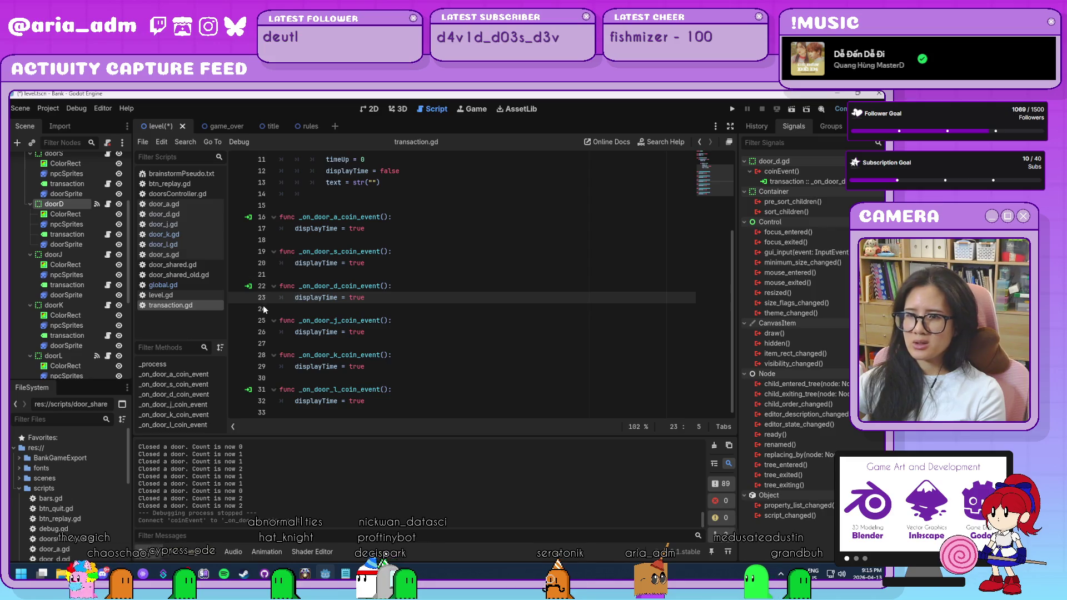
pyautogui.click(77, 256)
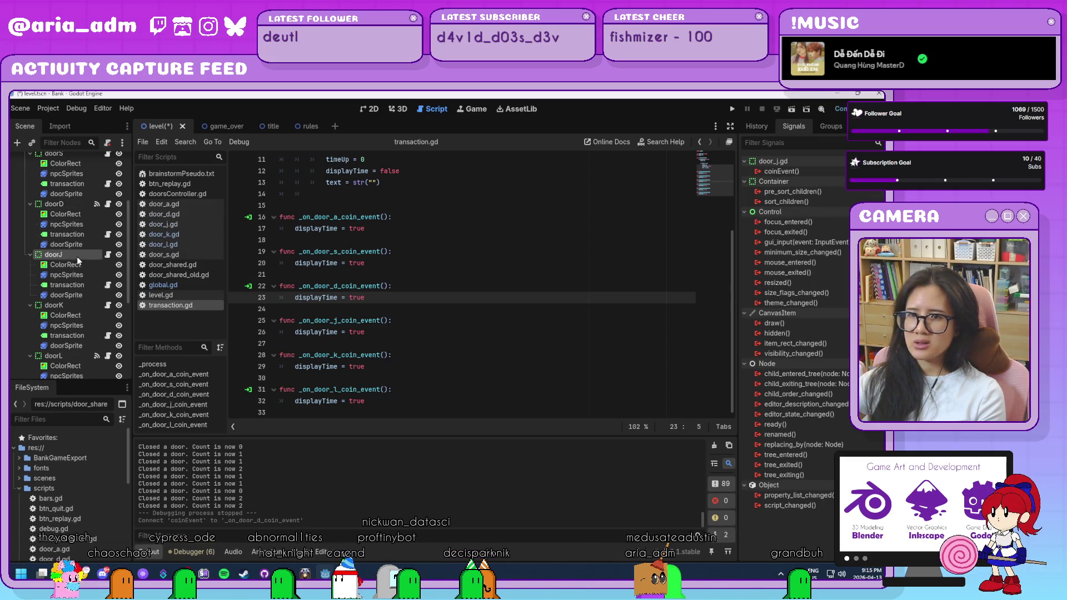
pyautogui.doubleClick(828, 169)
pyautogui.scroll(-2, 447, 362)
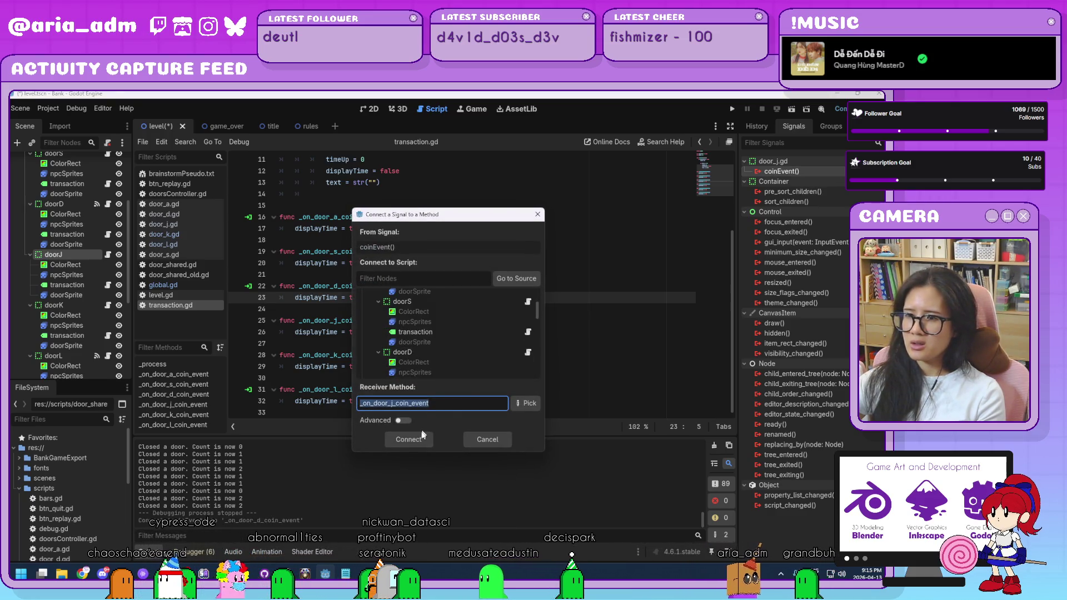
pyautogui.scroll(-2, 462, 319)
pyautogui.click(450, 339)
pyautogui.scroll(-1, 445, 358)
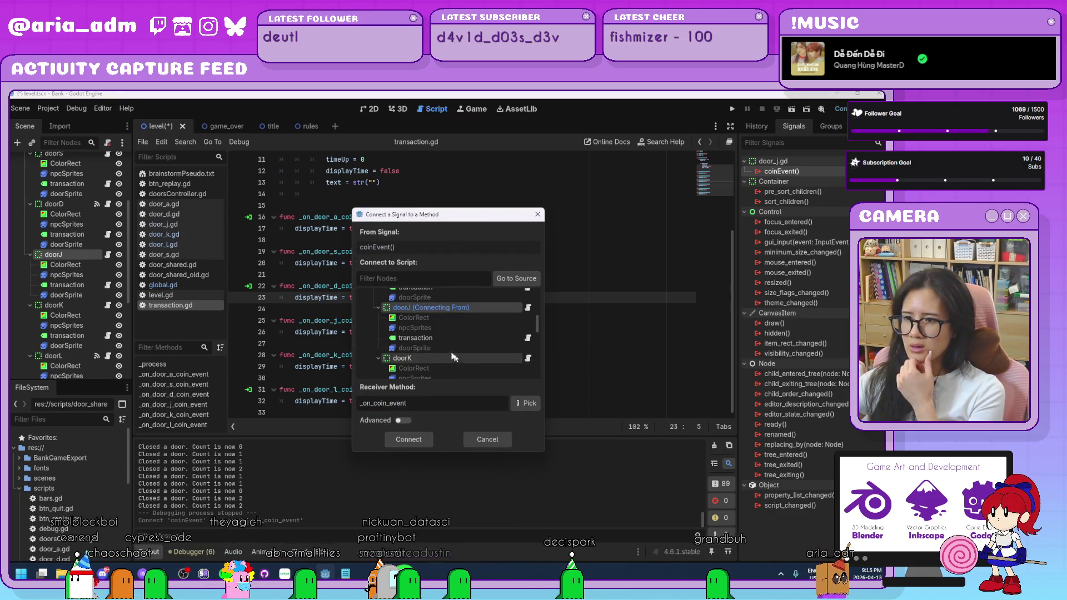
pyautogui.click(409, 439)
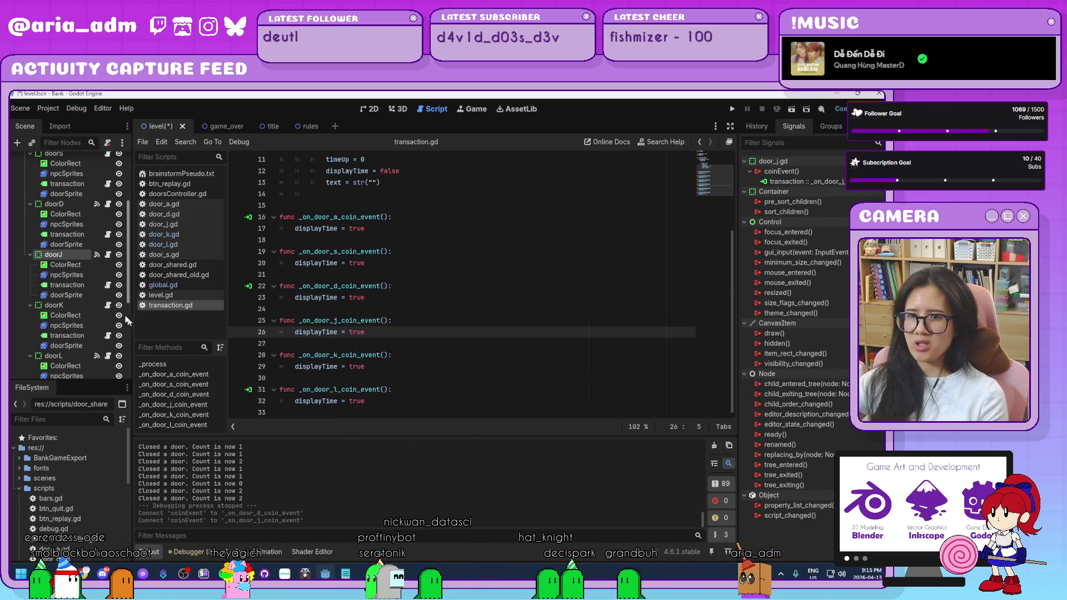
pyautogui.click(77, 307)
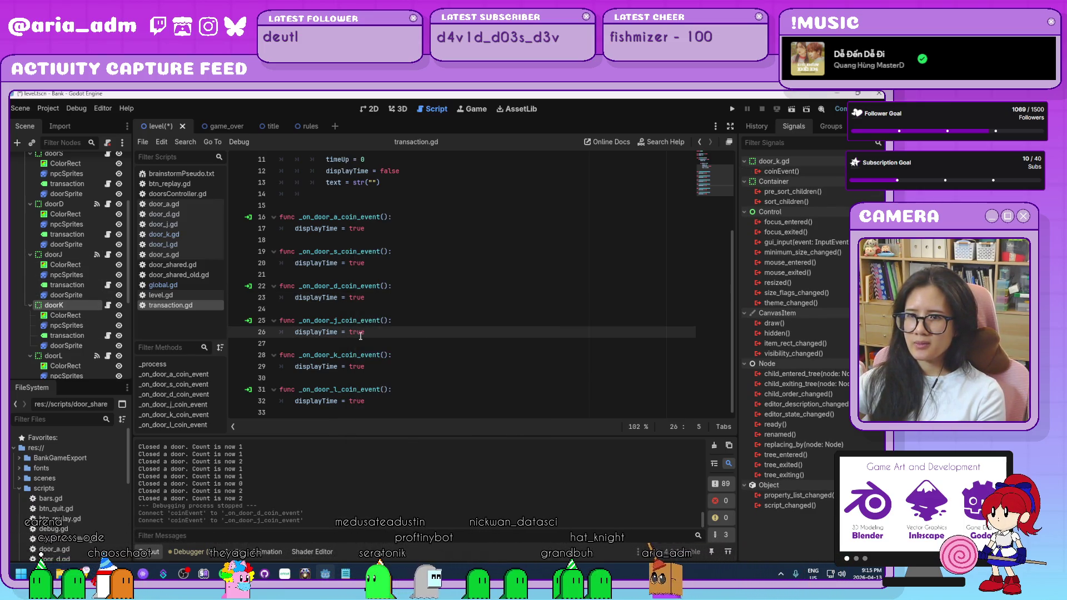
# Connect doorK's coinEvent signal to its transaction label's _on_door_k_coin_event handler
pyautogui.click(107, 306)
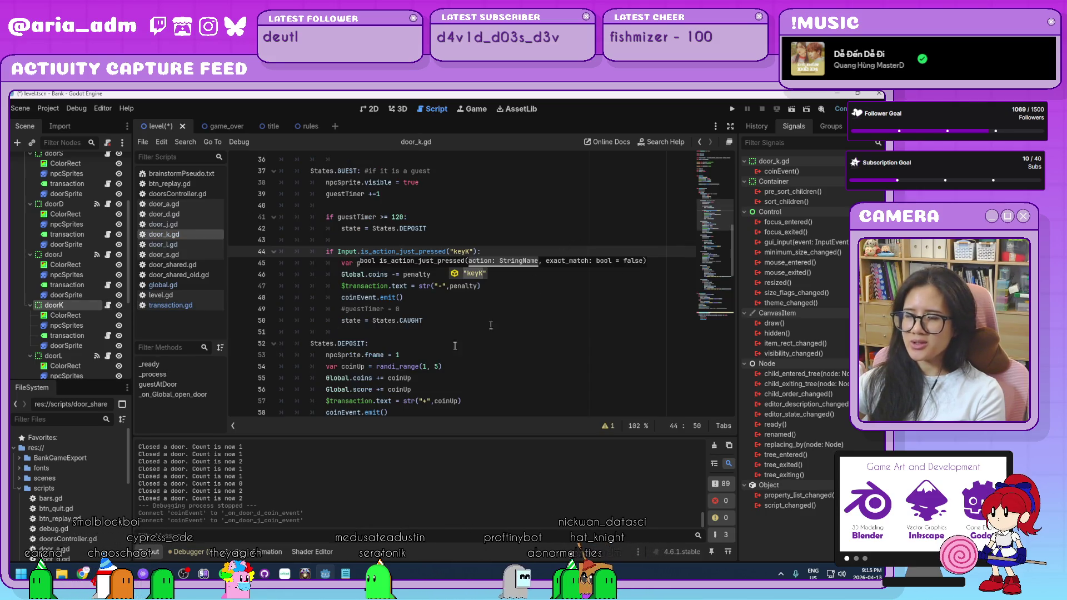
pyautogui.doubleClick(798, 173)
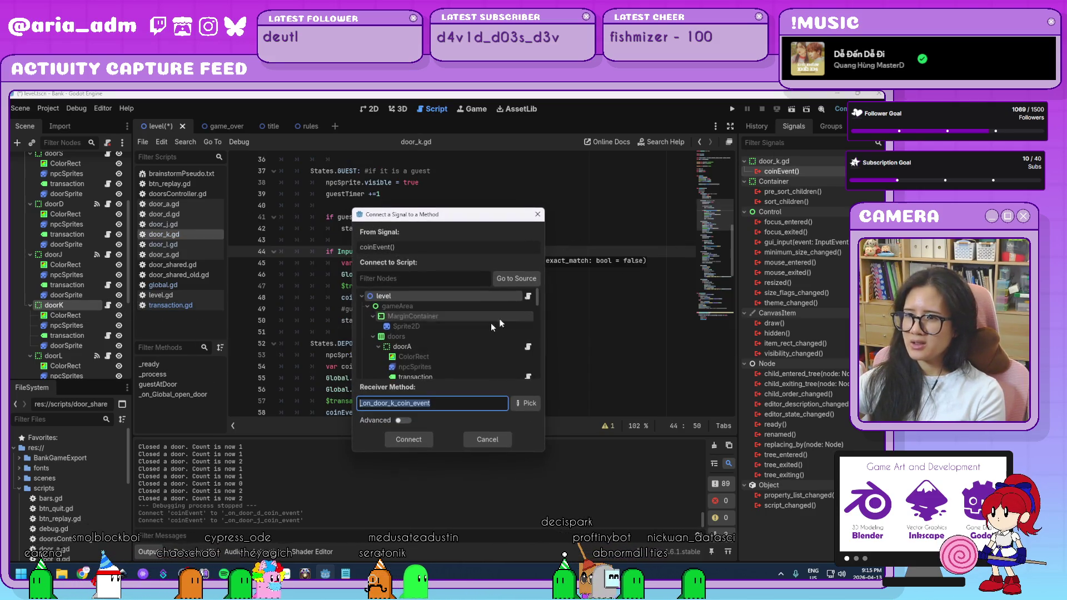
pyautogui.scroll(-3, 488, 327)
pyautogui.scroll(-5, 489, 327)
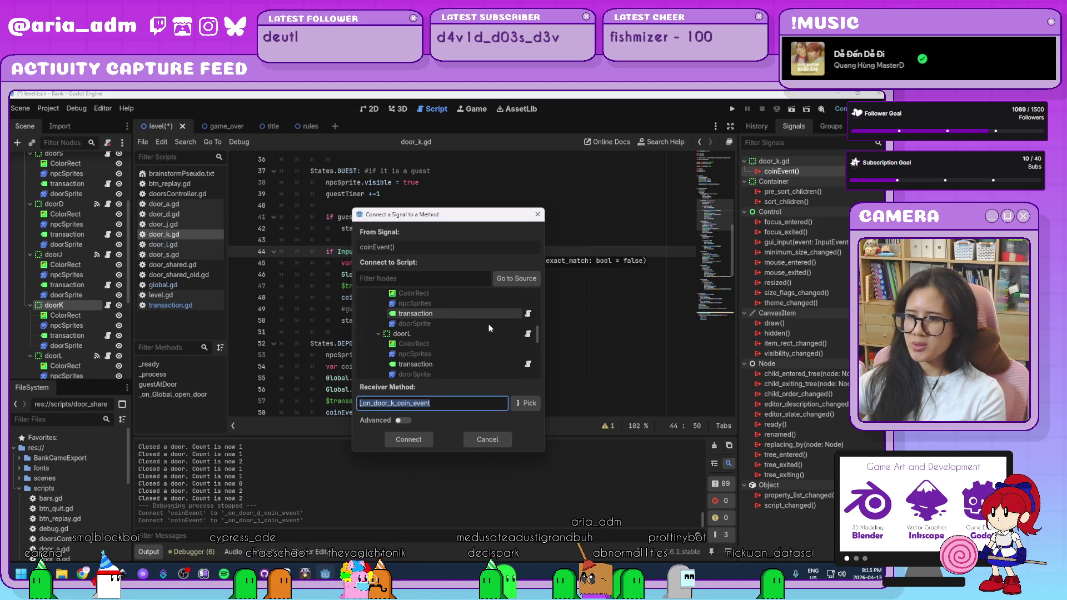
pyautogui.scroll(3, 496, 295)
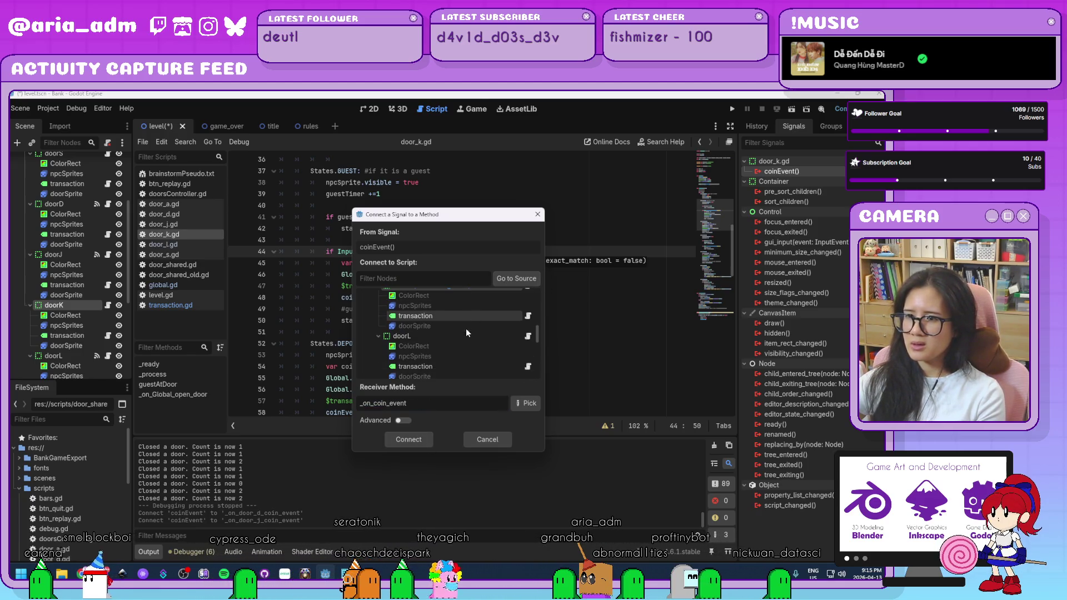
pyautogui.click(408, 439)
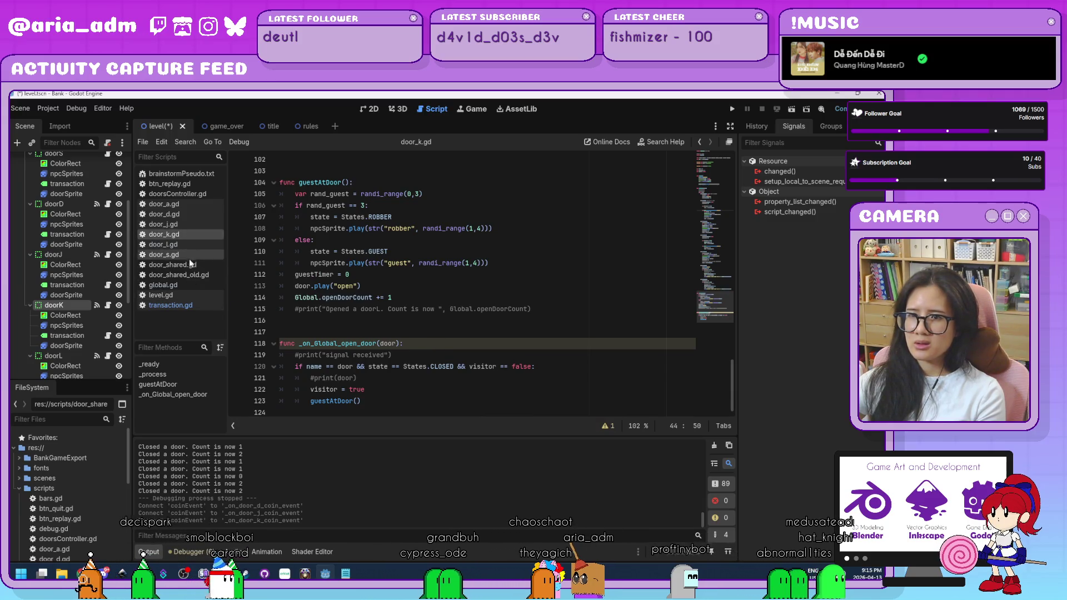
# Connect doorS's coinEvent signal to its transaction label's _on_door_s_coin_event handler
pyautogui.click(110, 335)
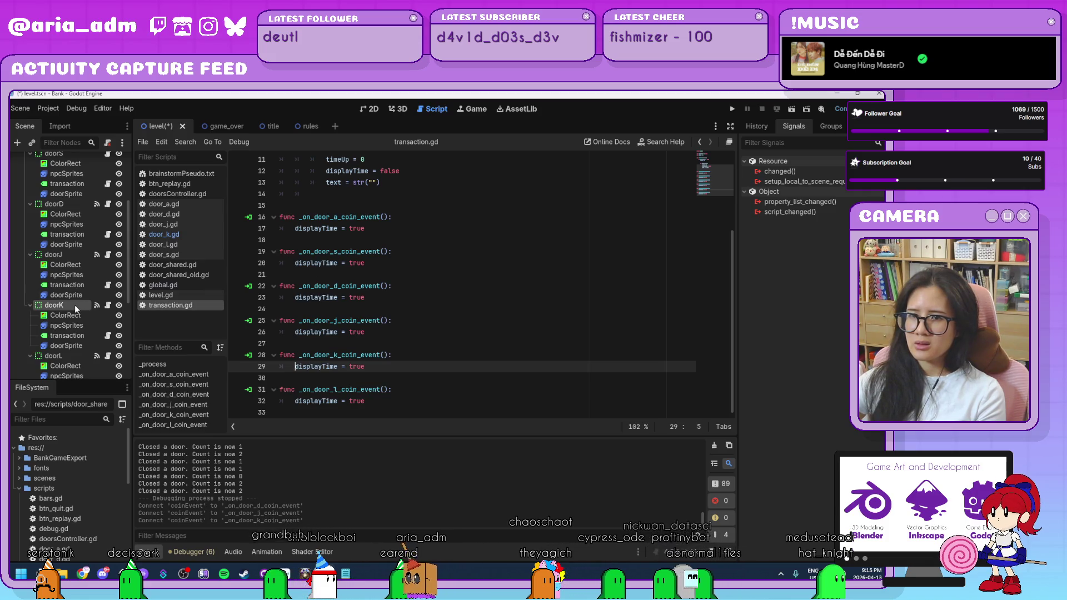
pyautogui.scroll(1, 74, 216)
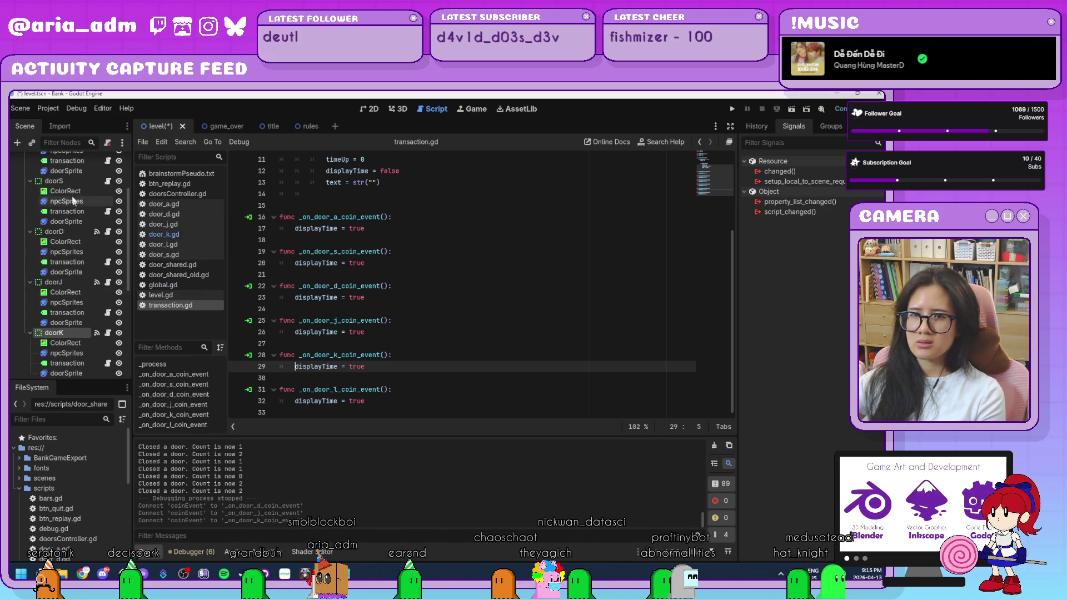
pyautogui.click(68, 182)
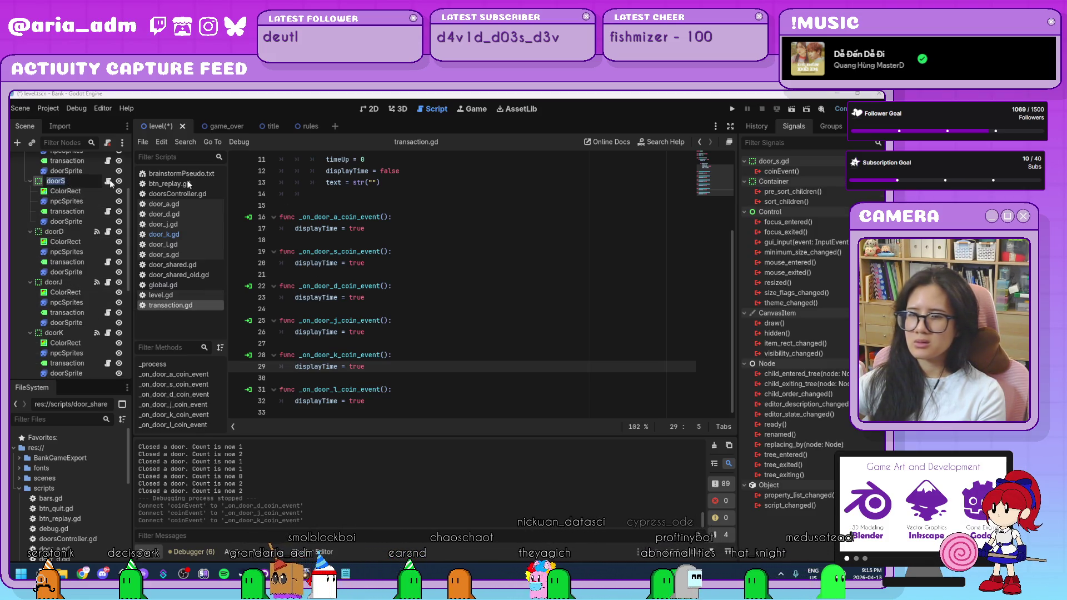
pyautogui.doubleClick(781, 172)
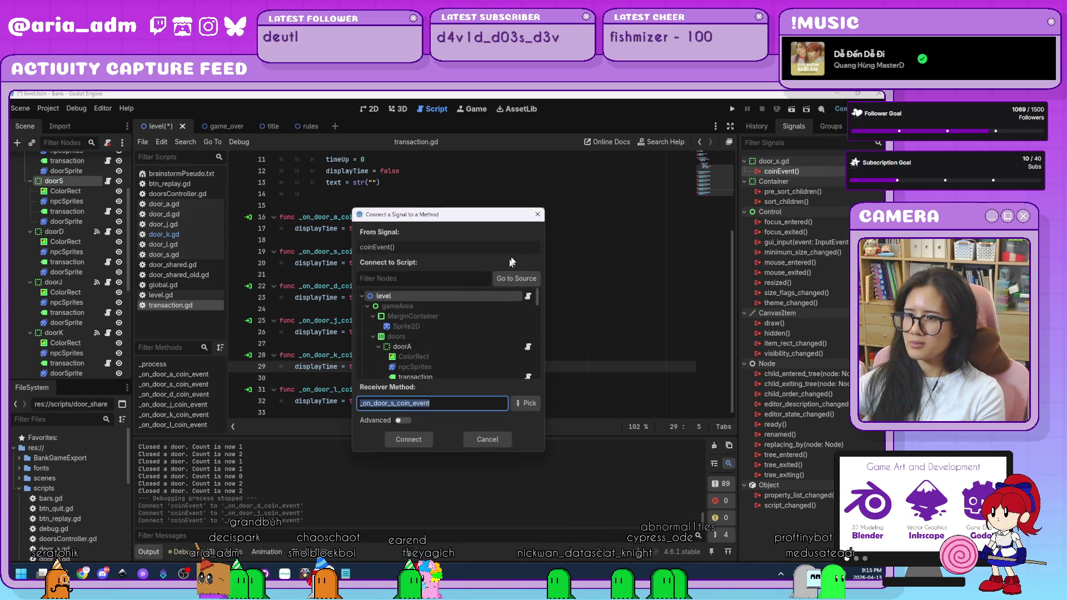
pyautogui.scroll(-2, 491, 350)
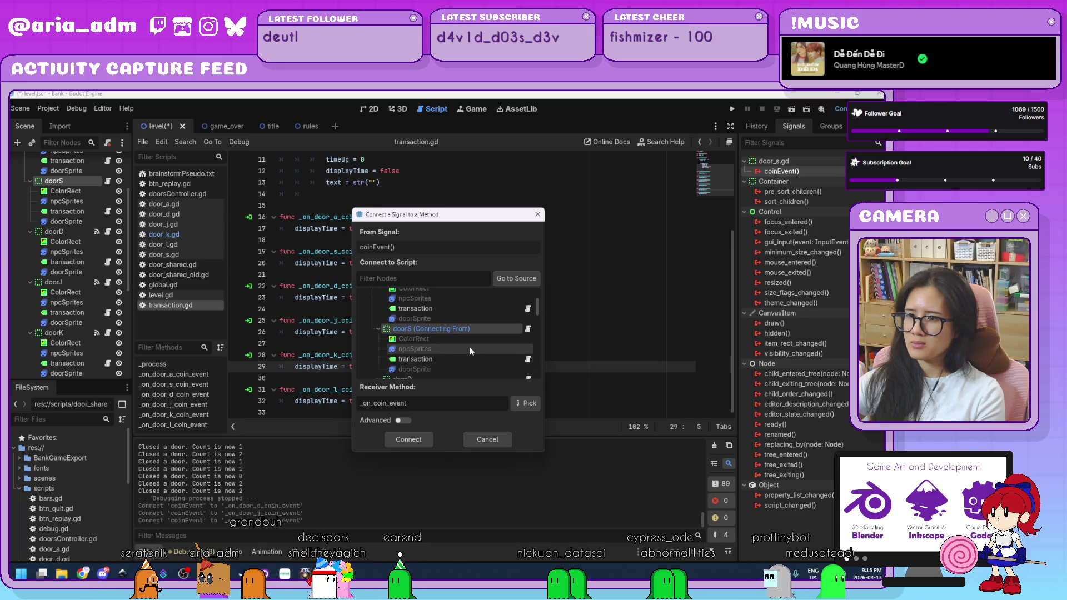
pyautogui.click(467, 361)
pyautogui.click(412, 440)
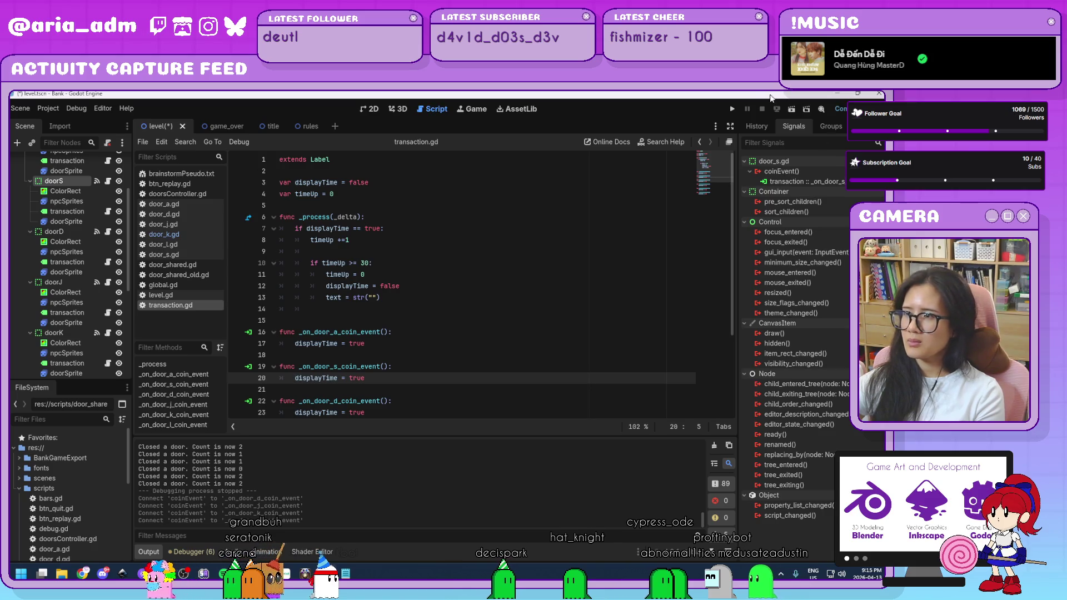
pyautogui.click(731, 110)
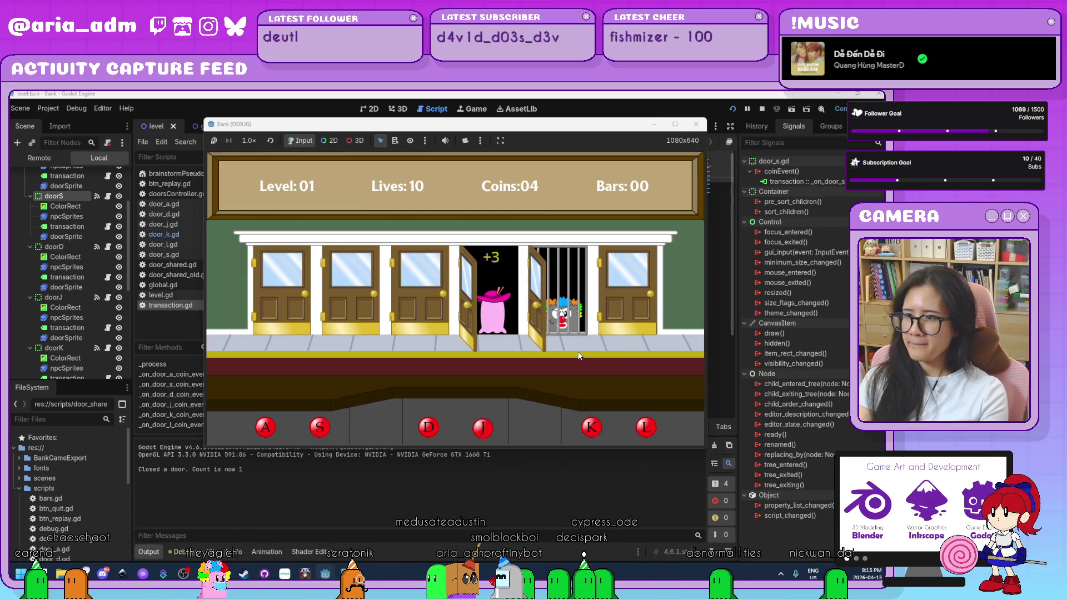
# Serve guests and jail robbers with the door keys until Level 2 with 26 coins, then close the game
pyautogui.press('k')
pyautogui.press('j')
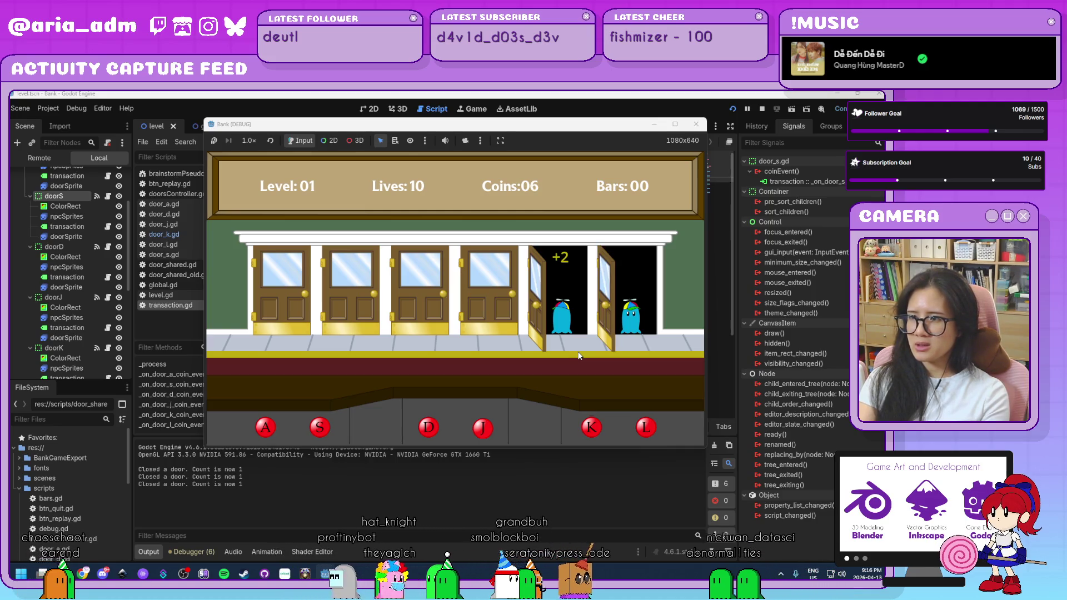
pyautogui.press('k')
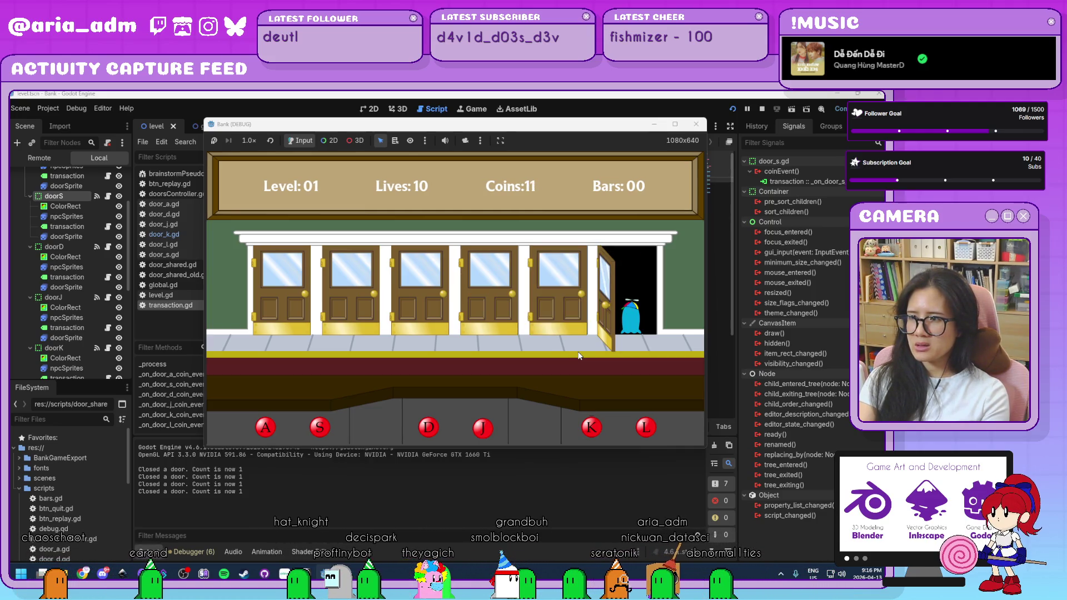
pyautogui.press('l')
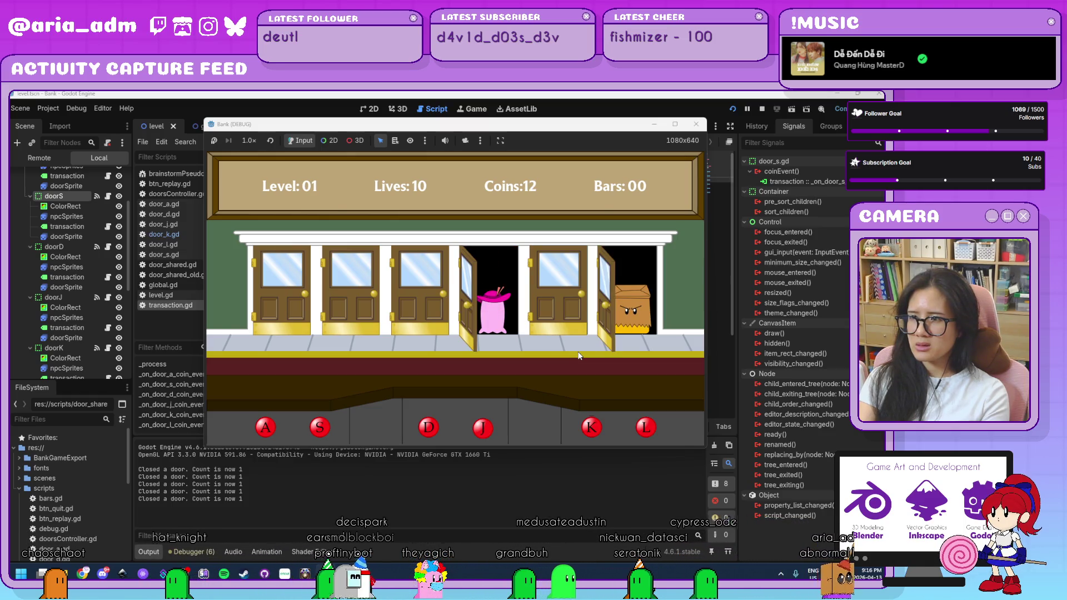
pyautogui.press('j')
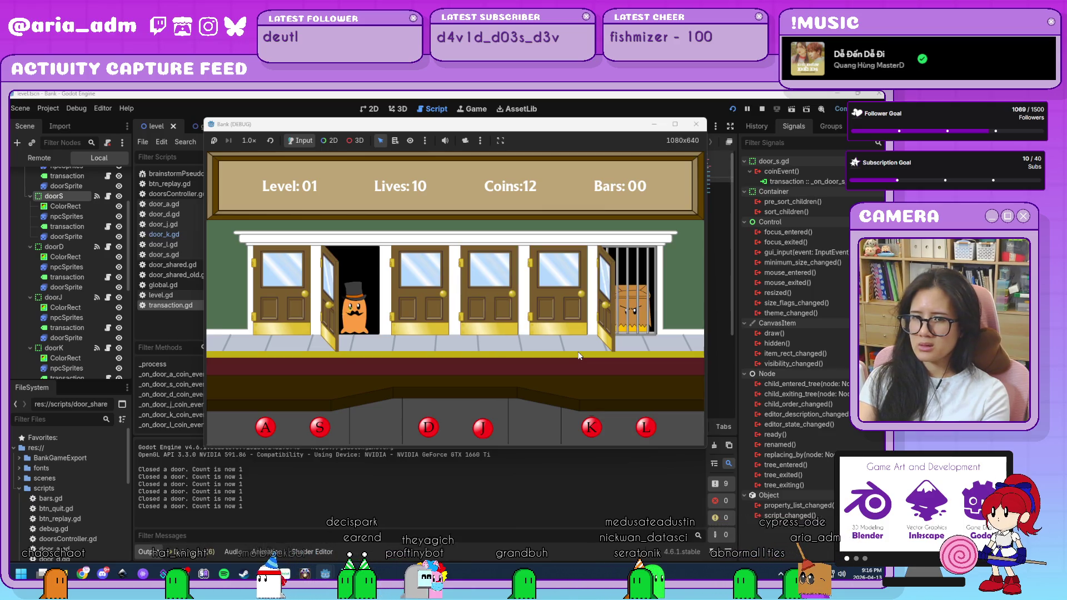
pyautogui.press('l')
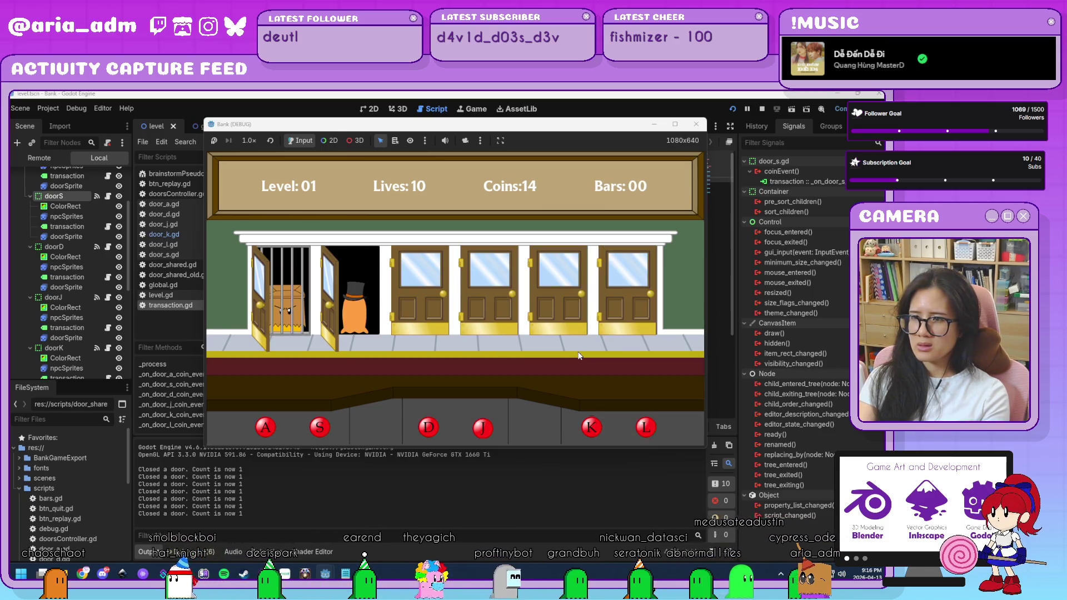
pyautogui.press('s')
pyautogui.press('a')
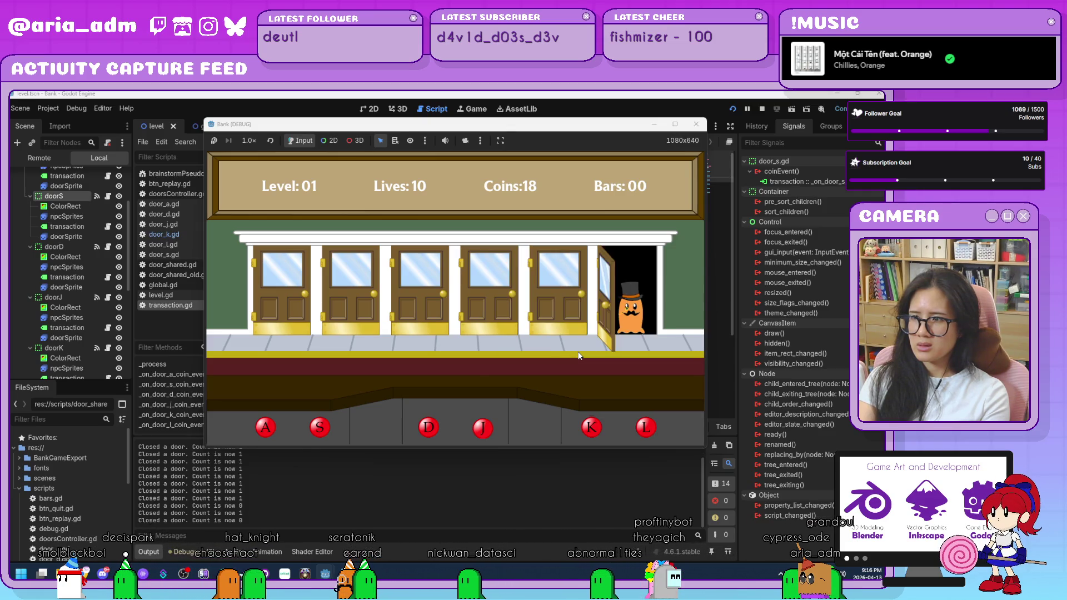
pyautogui.press('l')
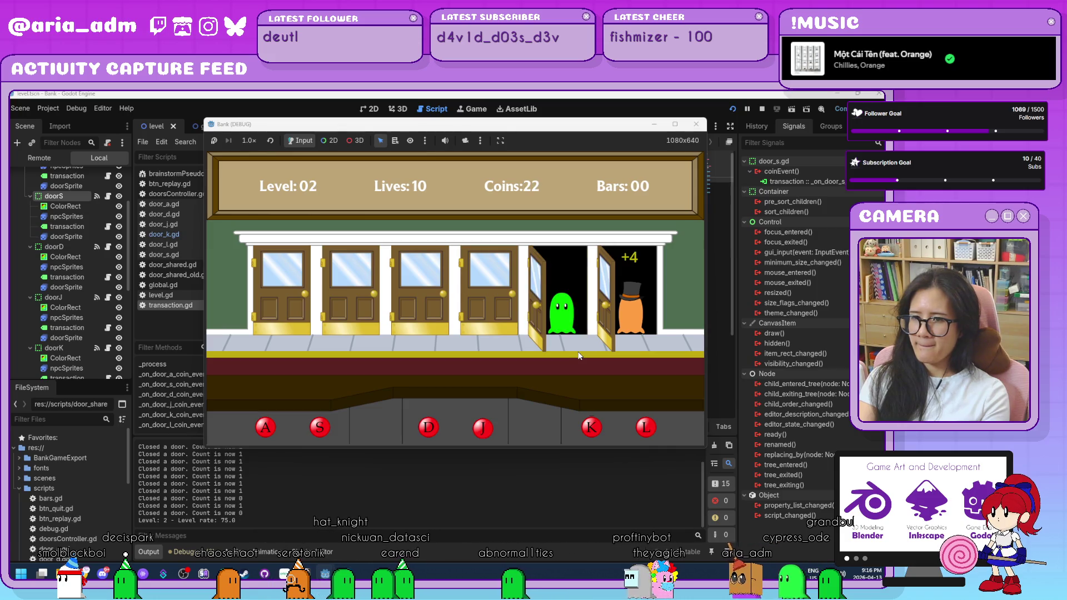
pyautogui.press('k')
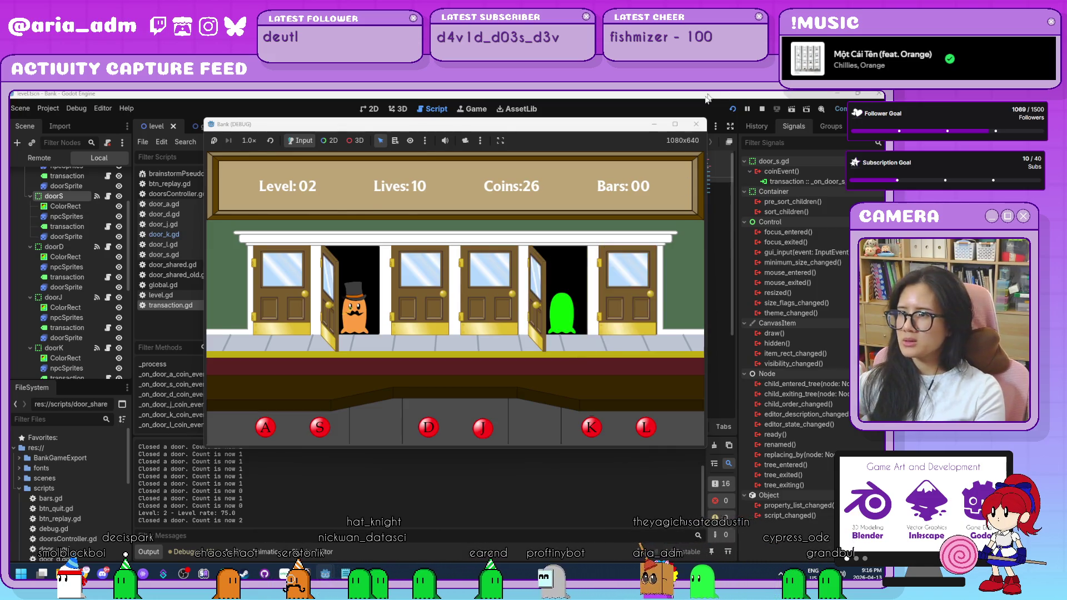
pyautogui.press('s')
pyautogui.click(696, 127)
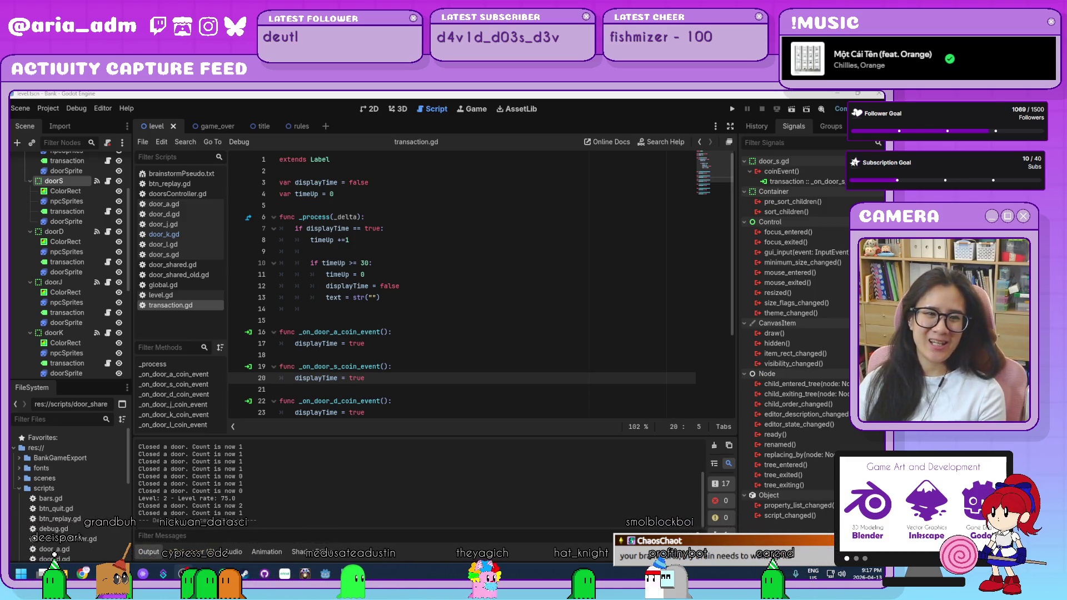
# End the debugging session with the F8 Stop shortcut
pyautogui.press('F8')
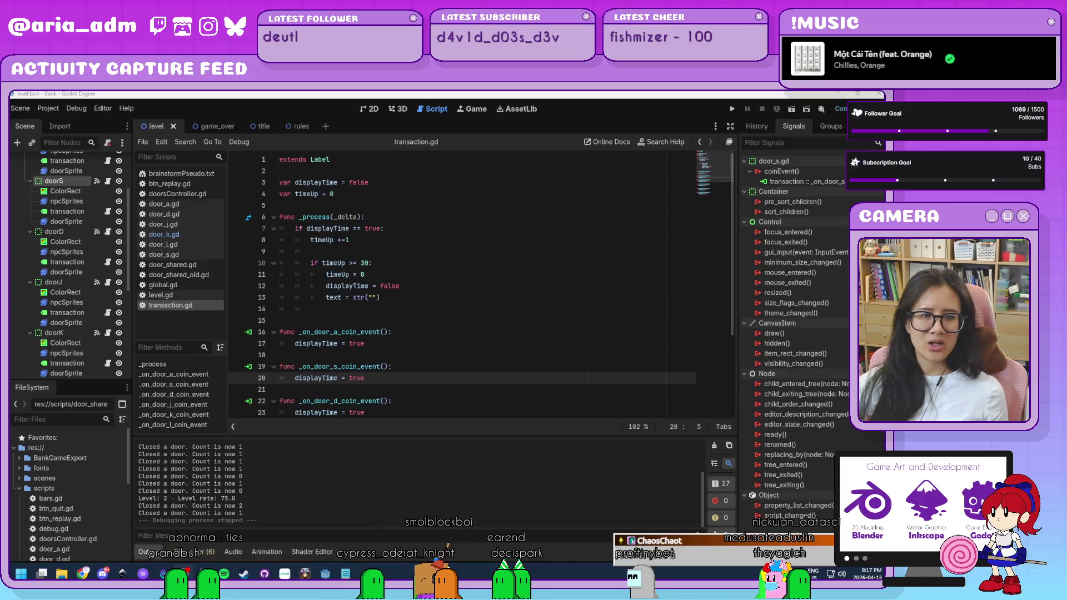